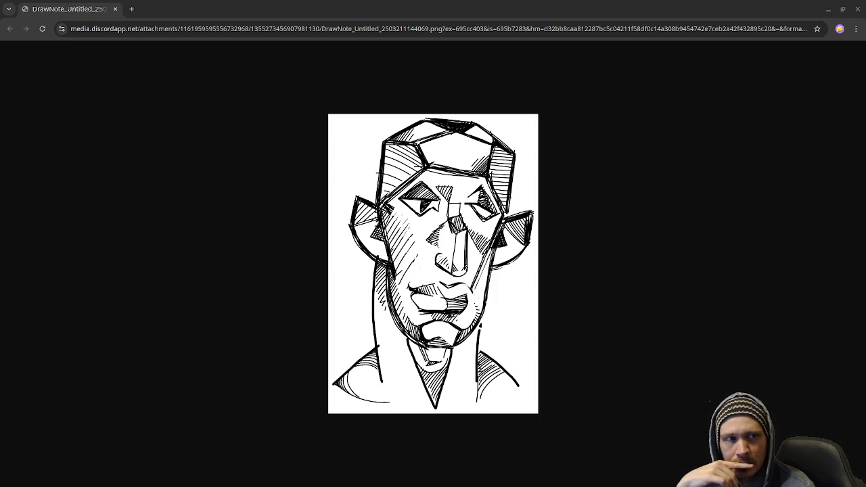
Move the animated image0.gif tab from the other window into this Chrome tab strip
left_click_drag(527, 2, 527, 3)
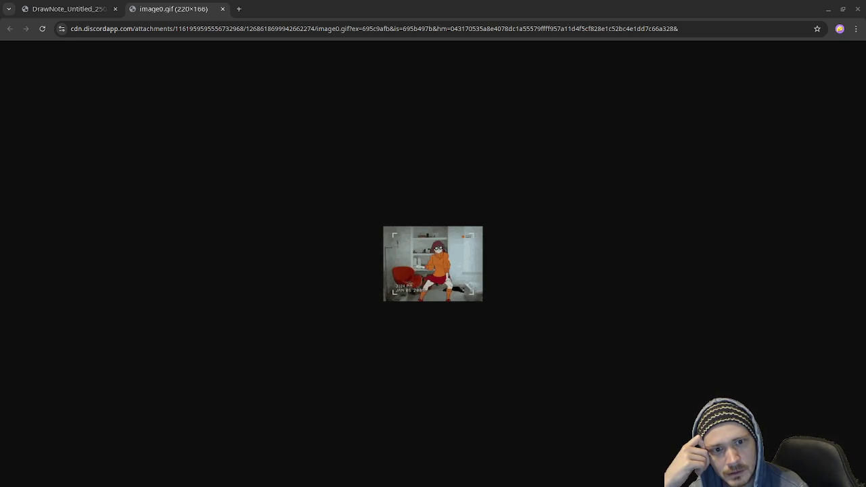
Drag the Smiling Cat Creepy Cat GIF into this window's tab strip
left_click_drag(791, 115, 512, 10)
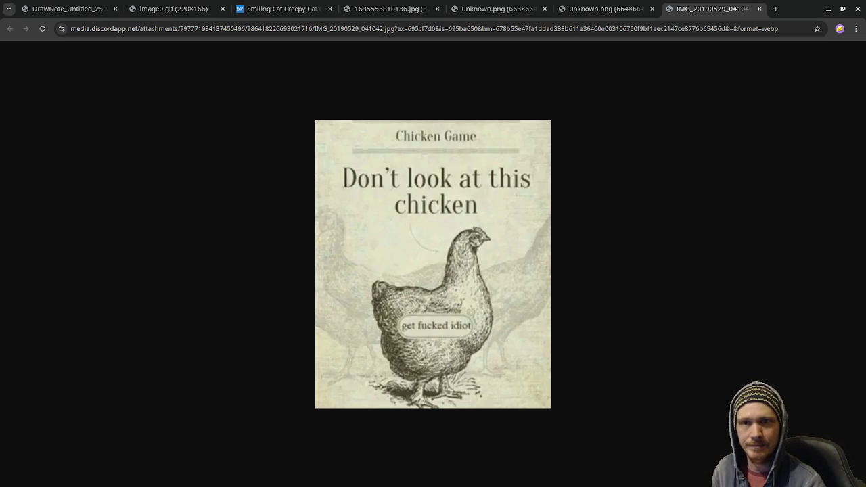
Reopen the Kitbash Kingdom 720X720-4.jpg robot image in a new tab with Ctrl+Shift+T
key("super")
key("super")
key("super")
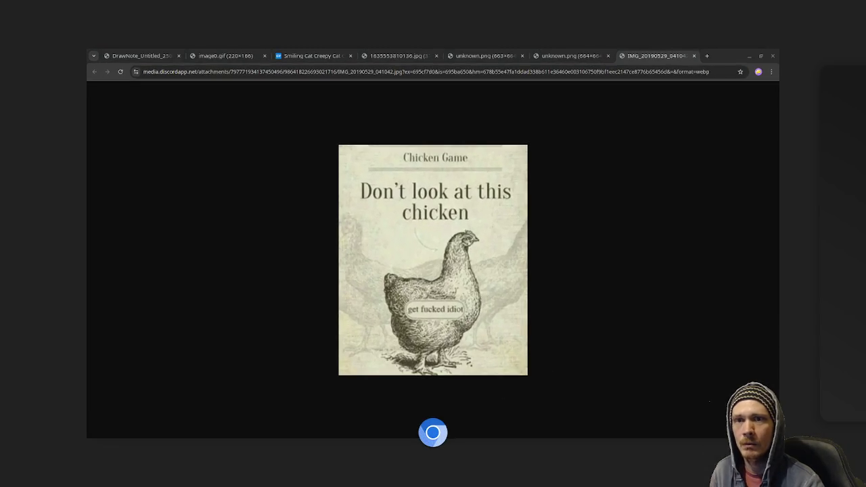
key("super")
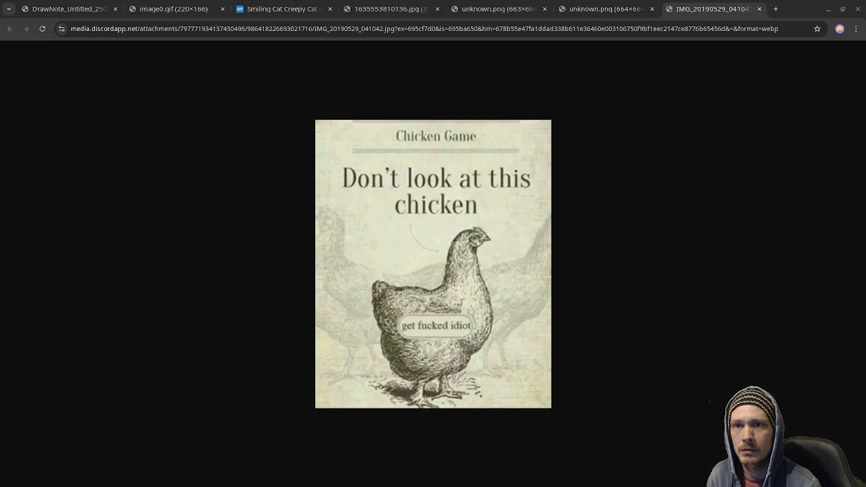
key("super")
key("super")
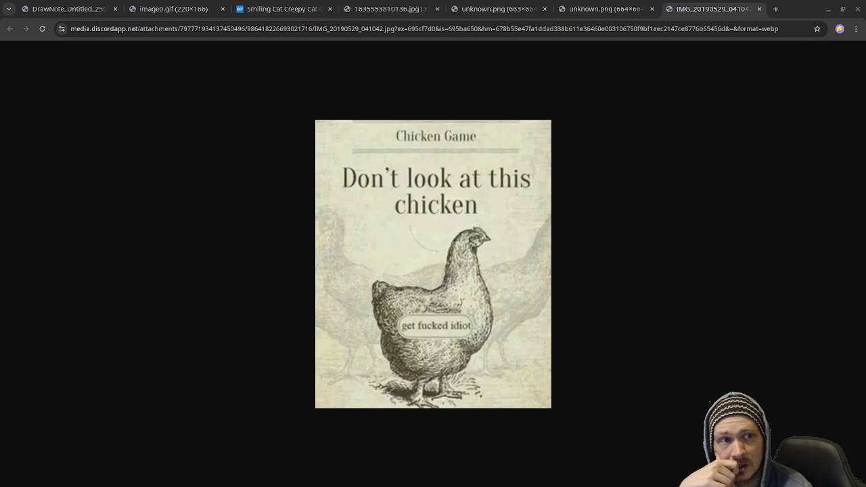
key("ctrl+shift+t")
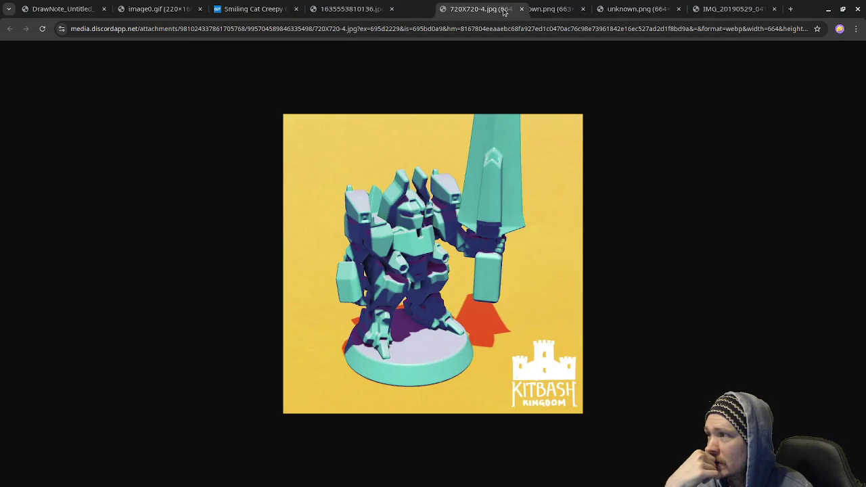
Drag the 720X720-4.jpg tab to the far right, after IMG_20190529
left_click_drag(504, 12, 737, 10)
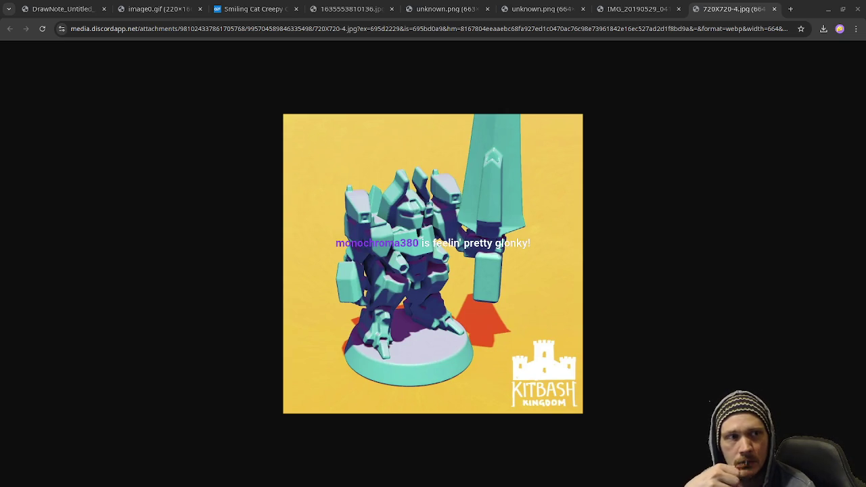
Reopen reactor.gif, then view the windmill, SPOILER_city_flash and reactor GIF tabs in turn
key("ctrl+shift+t")
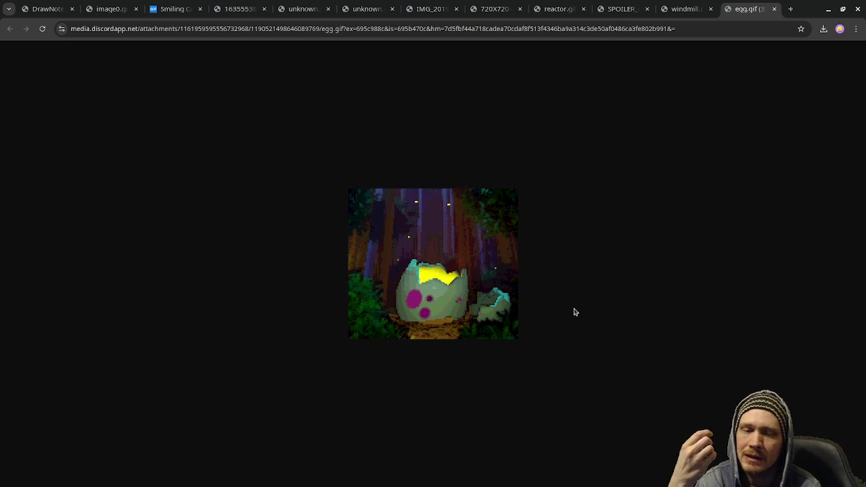
left_click(681, 7)
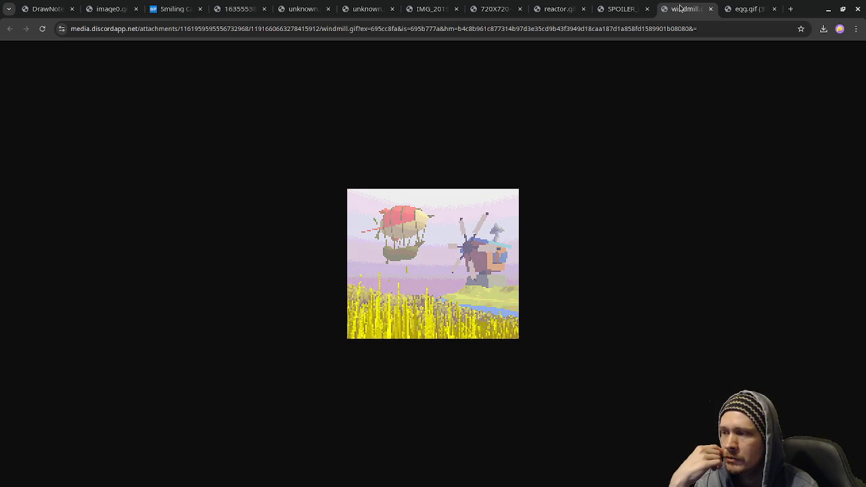
left_click(609, 7)
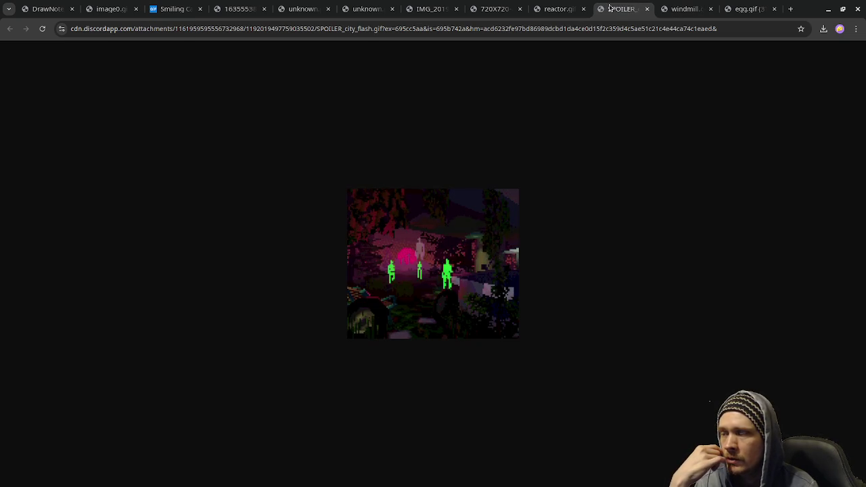
left_click(548, 9)
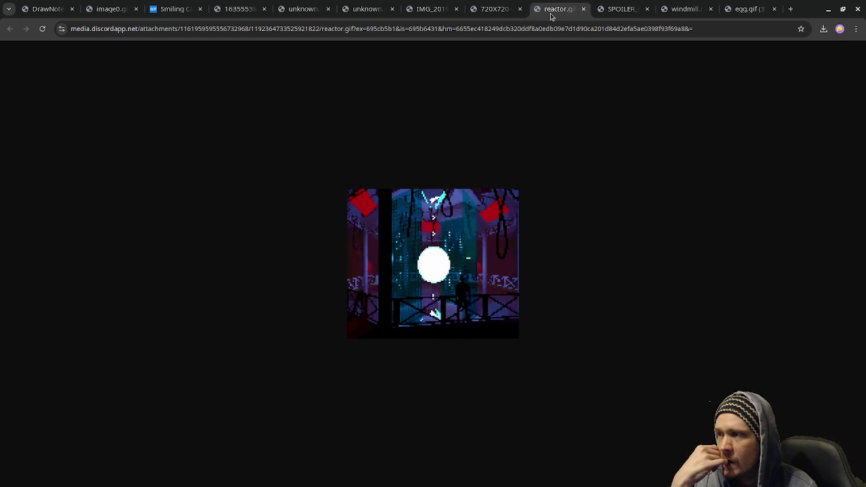
Close the robot, chicken meme, pixel-art screenshot, unknown image and Elon Mollusk tabs
left_click(493, 9)
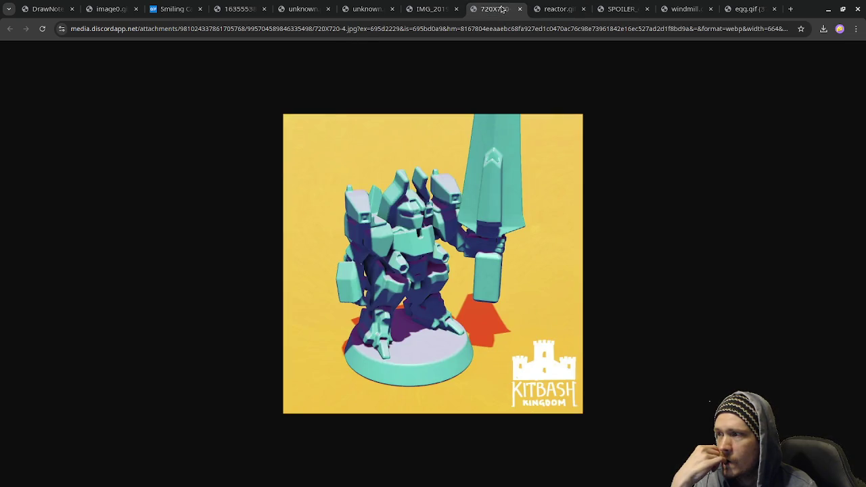
left_click(520, 9)
left_click(425, 10)
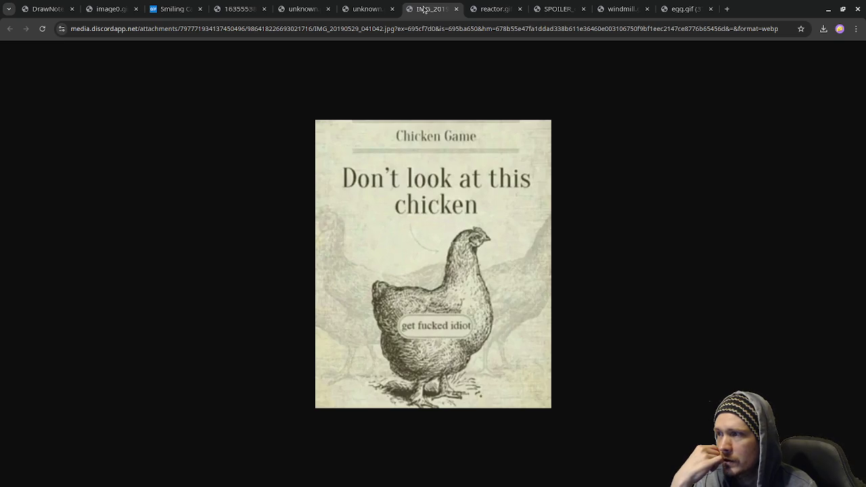
left_click(456, 9)
left_click(374, 8)
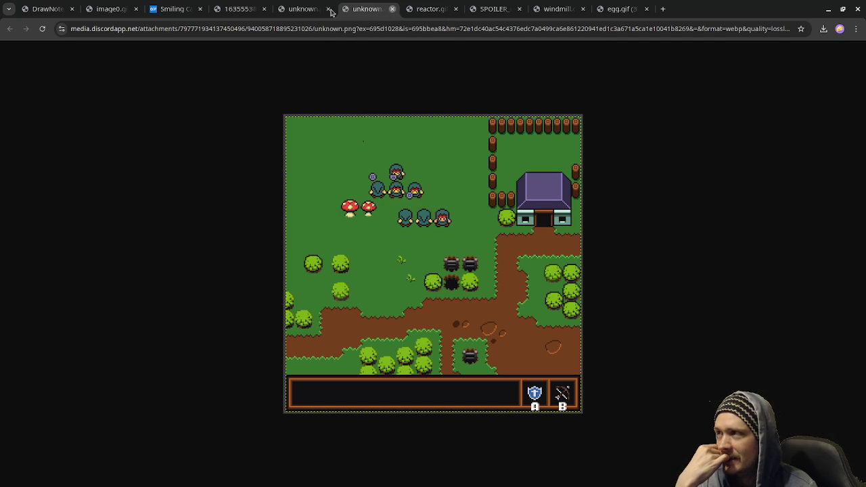
left_click(392, 8)
left_click(328, 8)
left_click(238, 10)
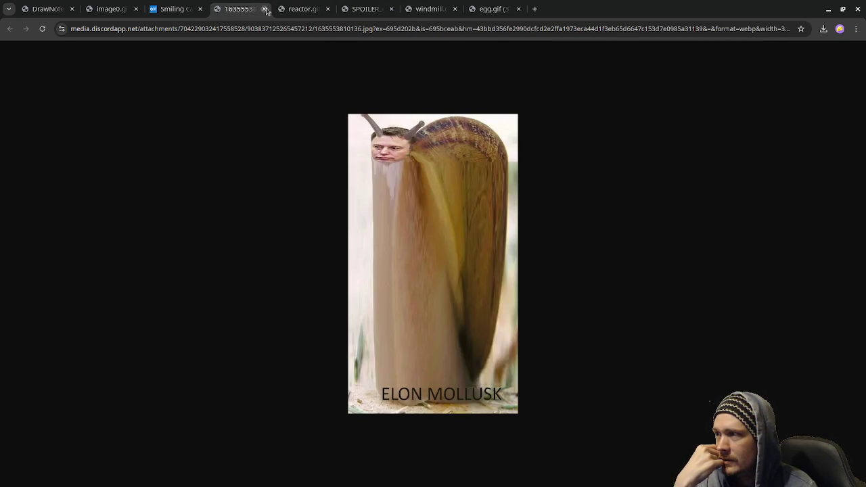
left_click(265, 8)
Close the Smiling Cat, image0.gif, caricature, reactor, SPOILER, windmill and egg.gif tabs, shutting Chrome
left_click(174, 9)
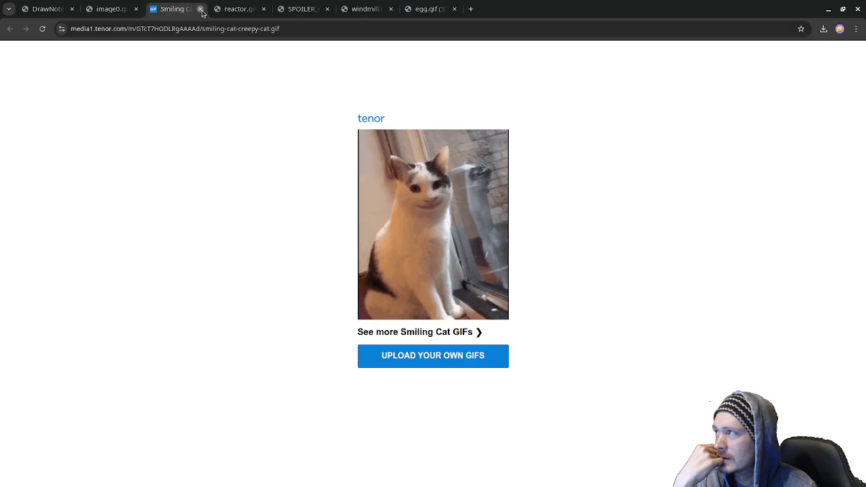
left_click(200, 9)
left_click(109, 10)
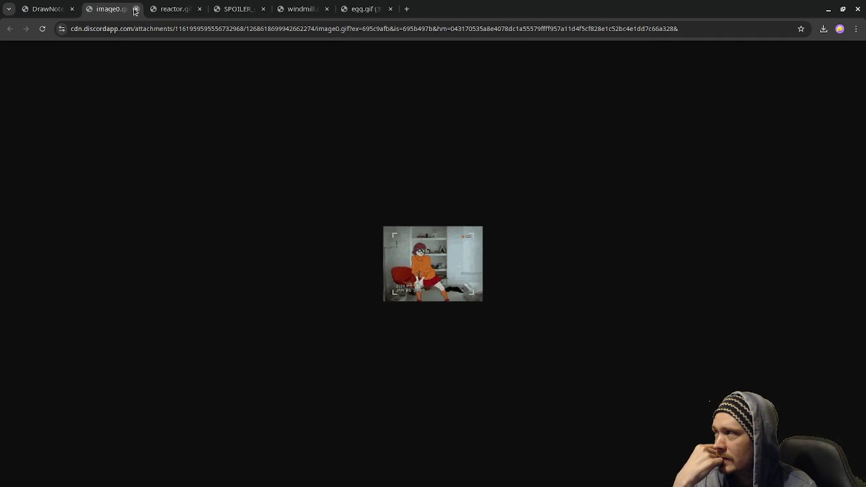
left_click(135, 10)
left_click(46, 9)
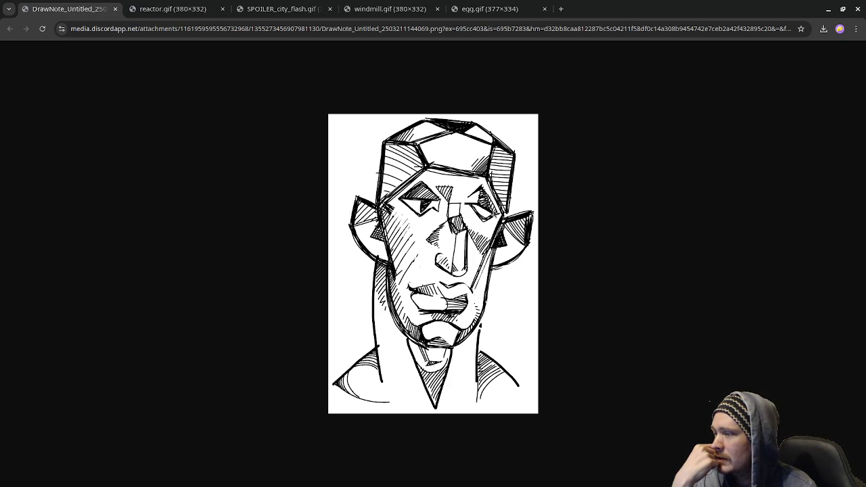
left_click(115, 9)
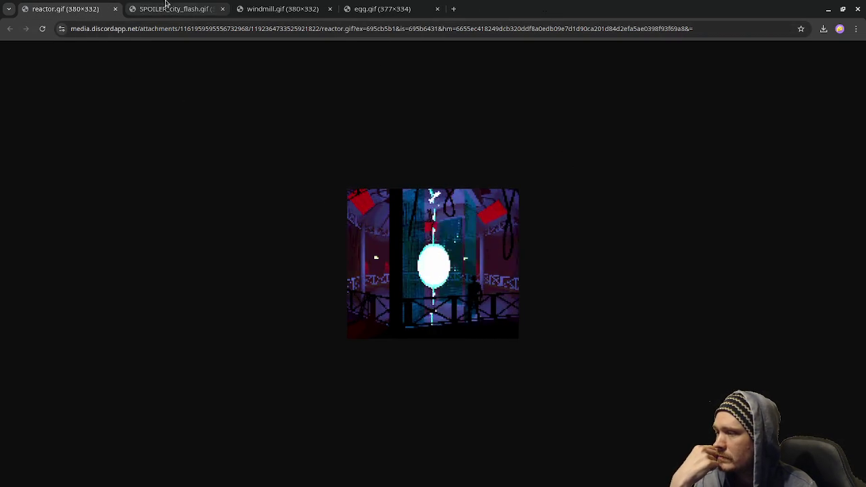
left_click(115, 8)
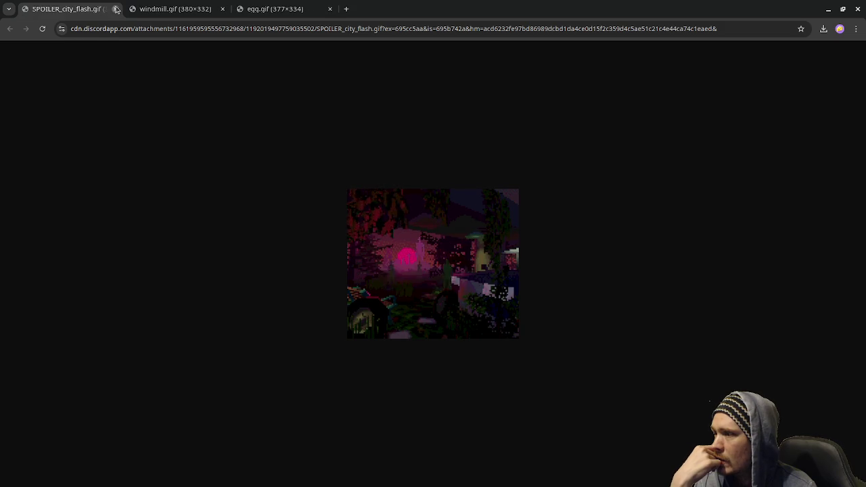
left_click(116, 9)
left_click(116, 9)
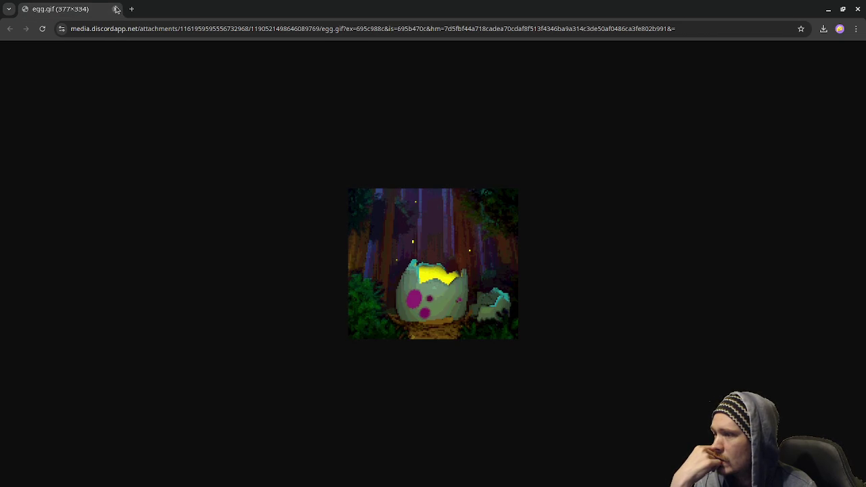
left_click(116, 9)
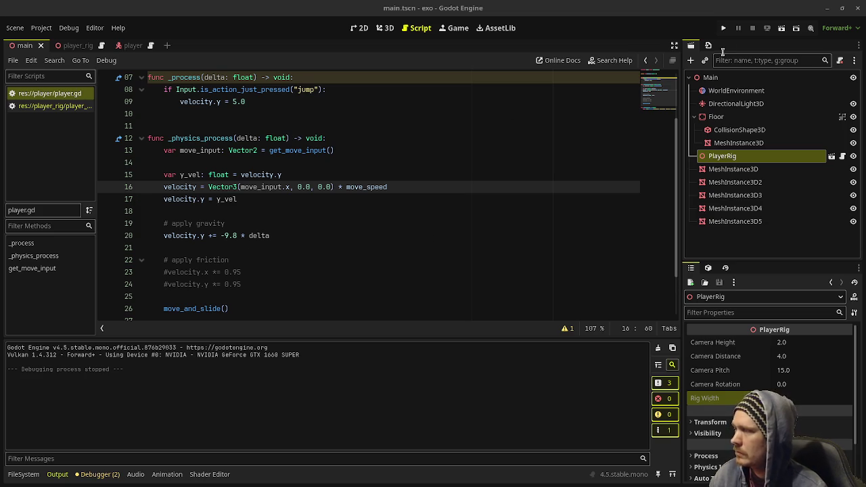
Run the exo project, move the player capsule left with A, and stop the game
left_click(722, 28)
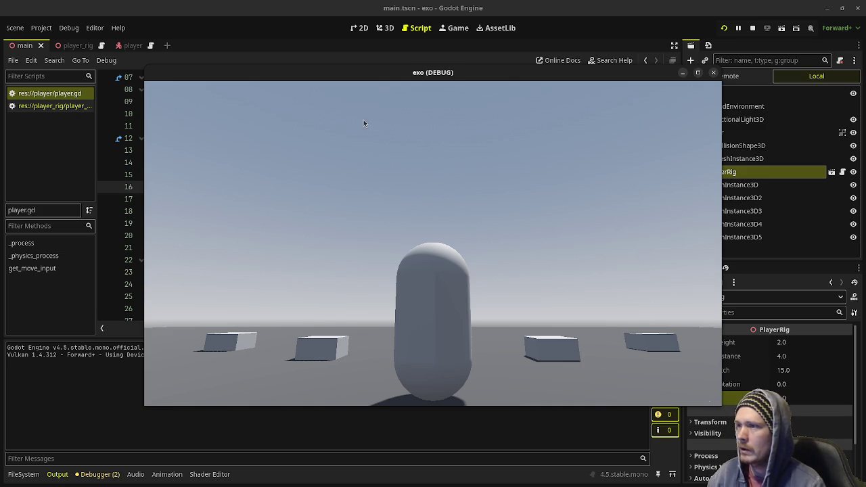
key("a")
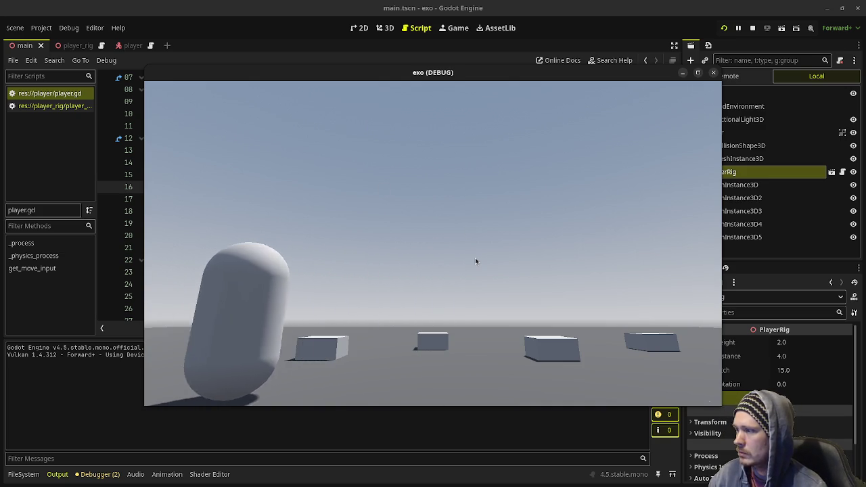
left_click(751, 29)
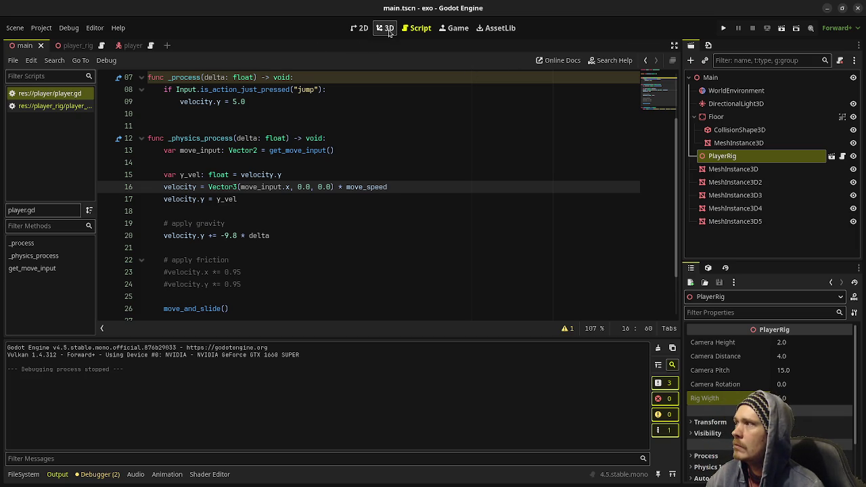
Start a new scene with an Area3D root node found by searching 'area'
left_click(167, 45)
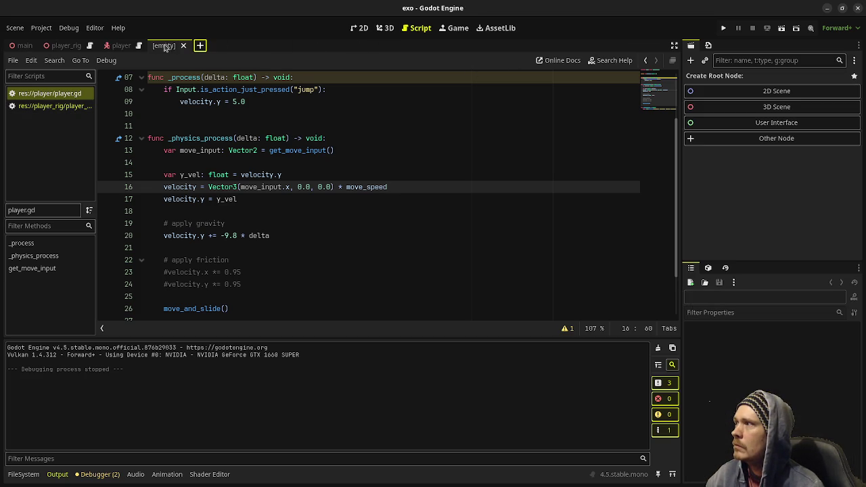
left_click(763, 140)
type("area")
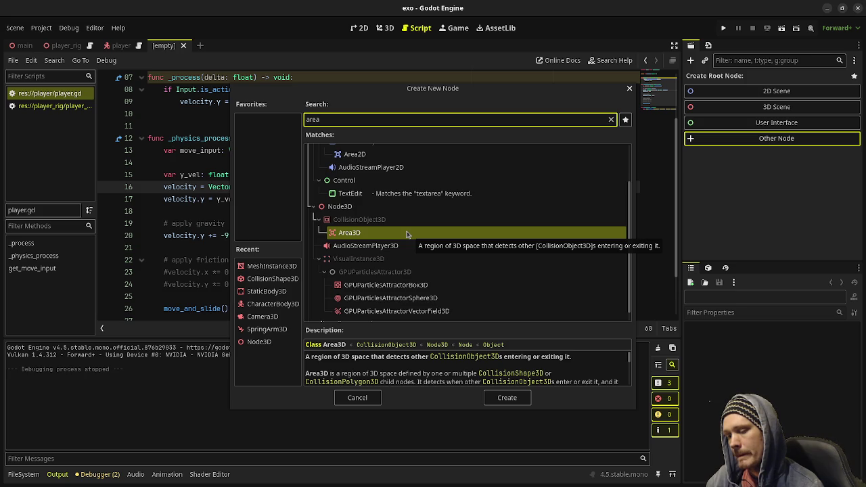
left_click(407, 234)
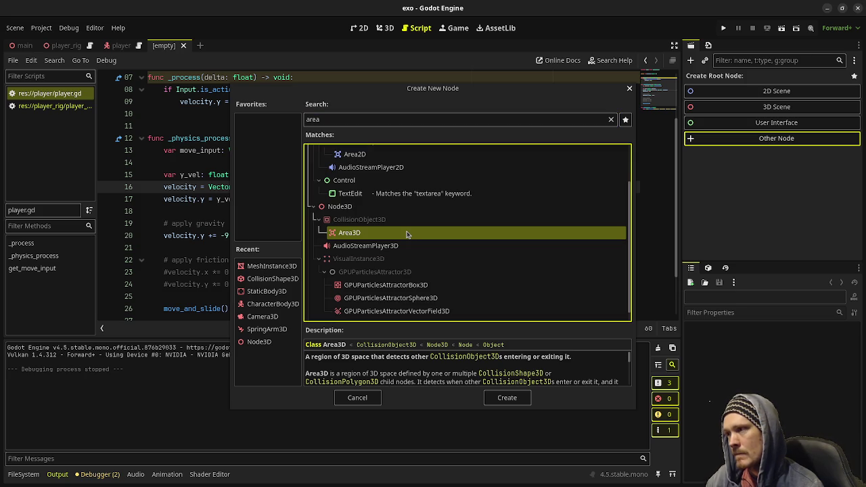
double_click(407, 234)
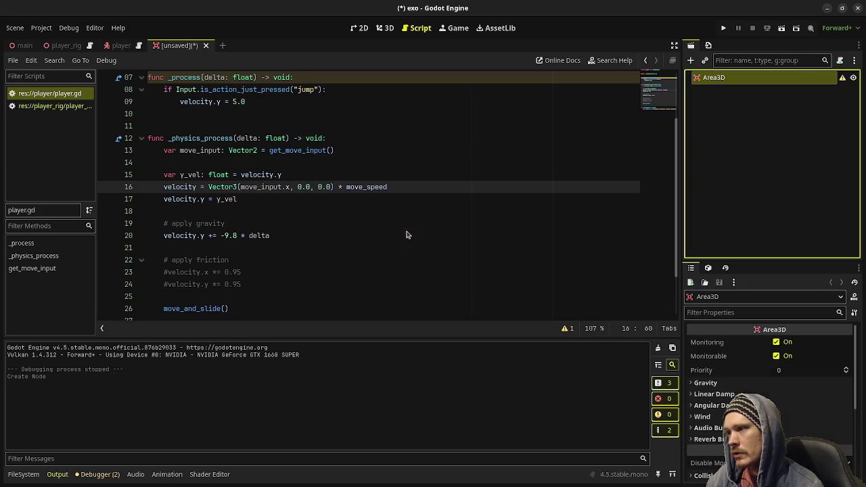
Rename the Area3D root to Projectile and begin saving the scene
double_click(738, 79)
type("Projectile")
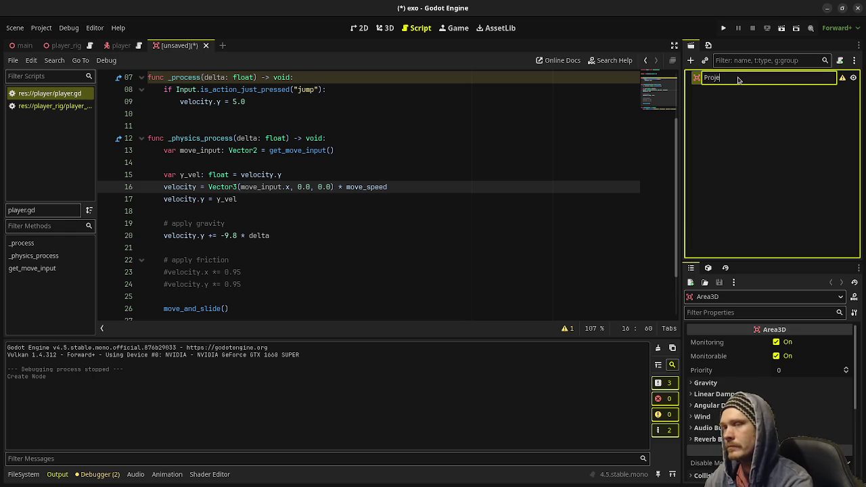
key("Return")
key("ctrl+s")
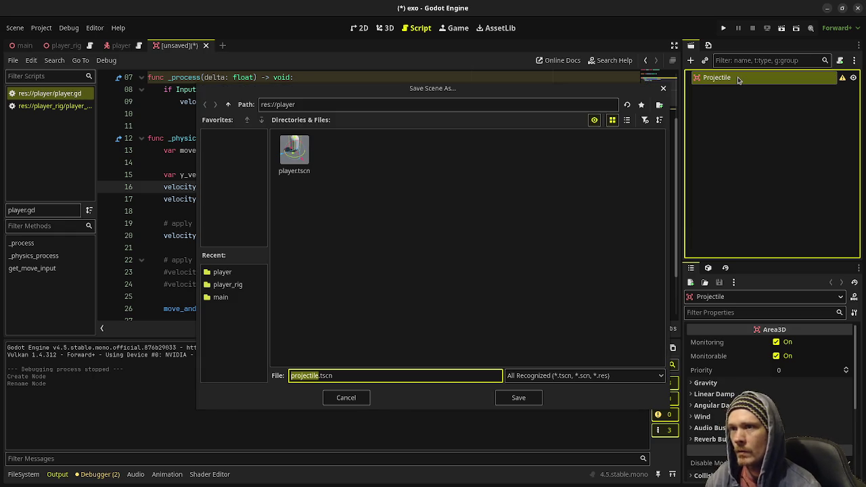
From res://, create a 'projectile' folder and save projectile.tscn inside it
left_click(228, 105)
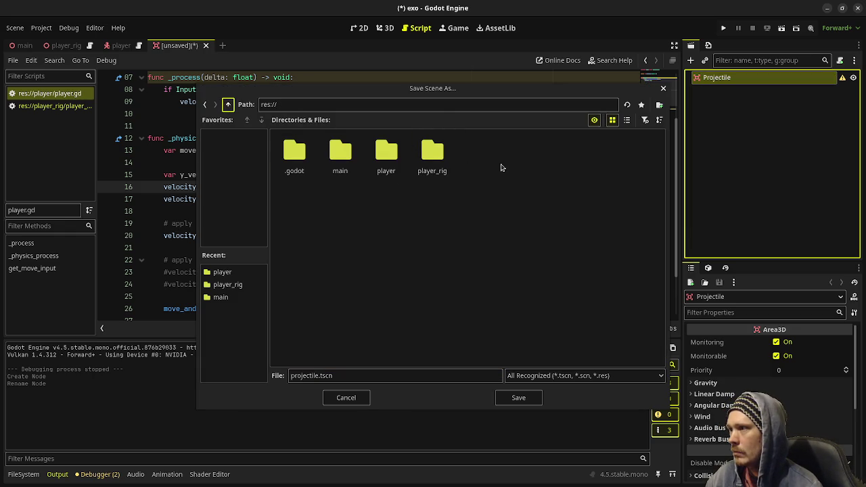
left_click(659, 105)
type("pro")
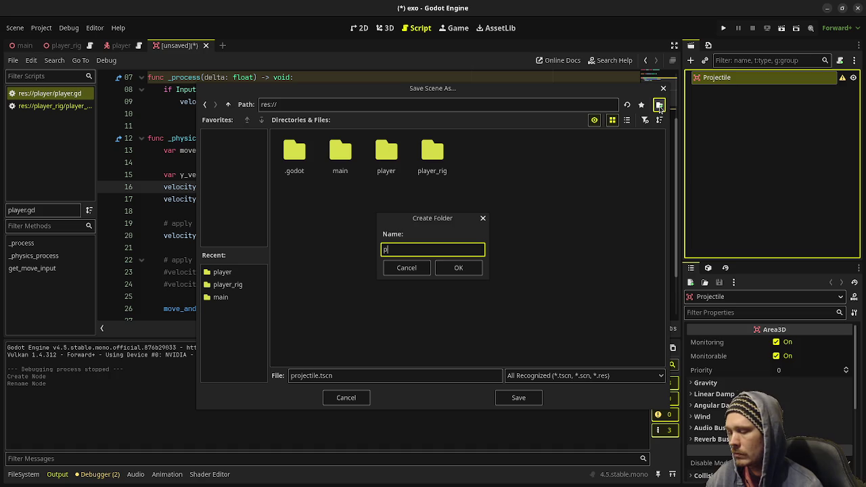
type("jectile")
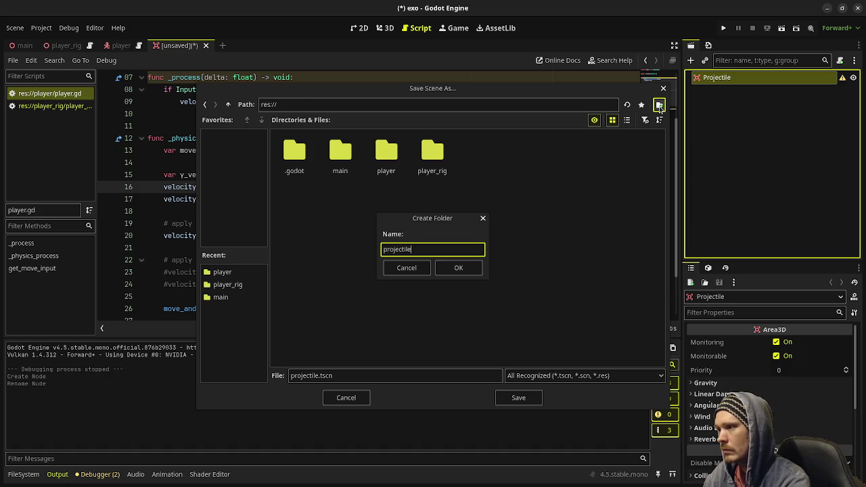
key("Return")
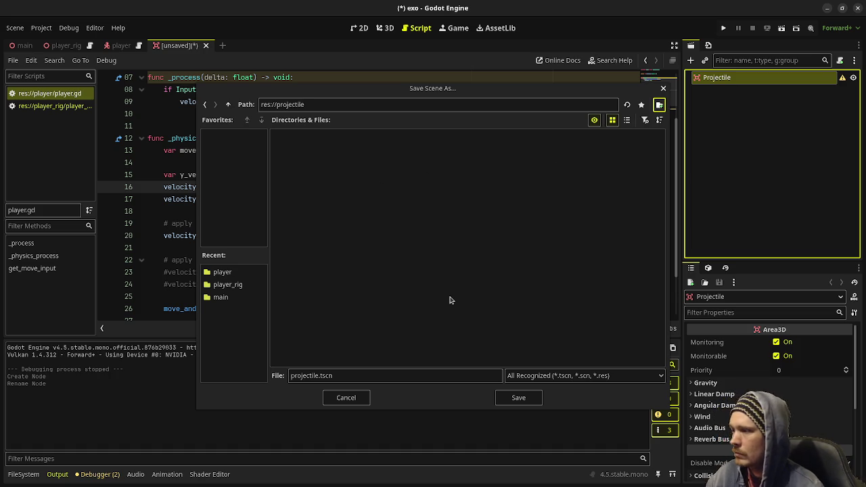
left_click(525, 401)
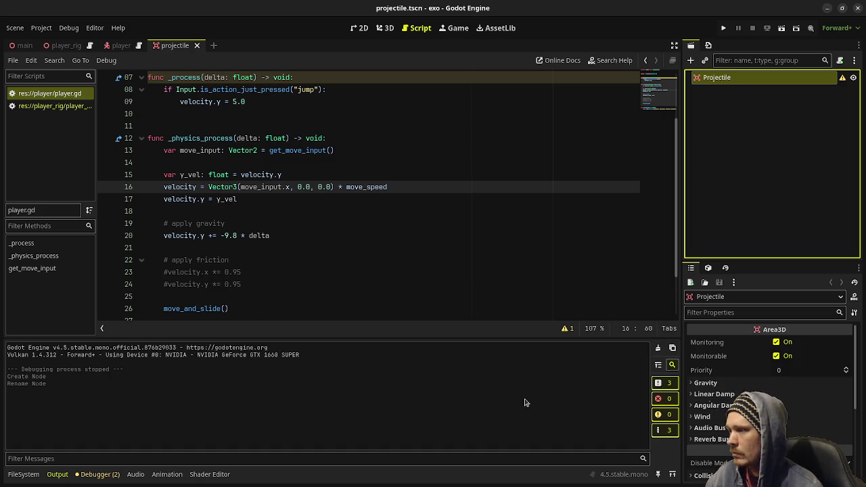
Attach a new script at res://projectile/projectile.gd to the Projectile node and save
left_click(839, 61)
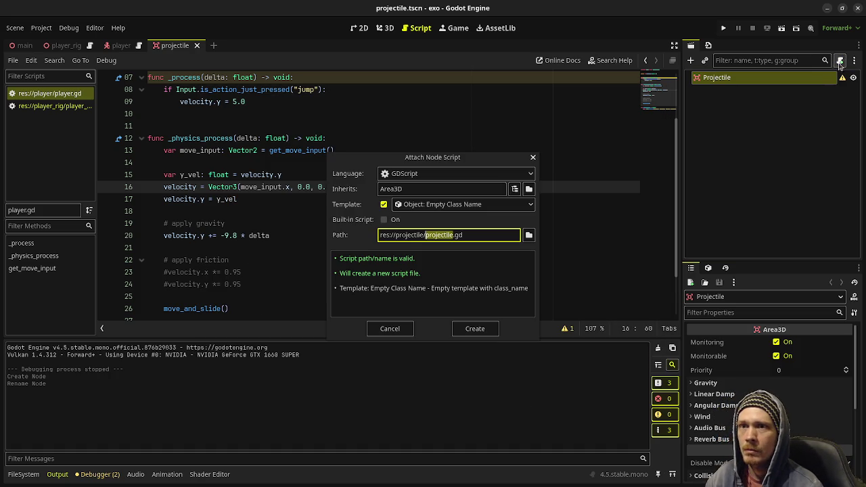
left_click(470, 330)
key("Return")
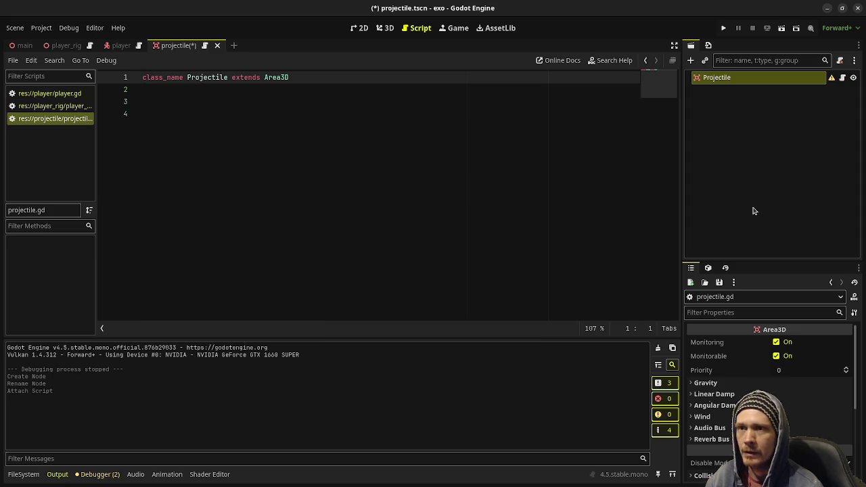
left_click(805, 79)
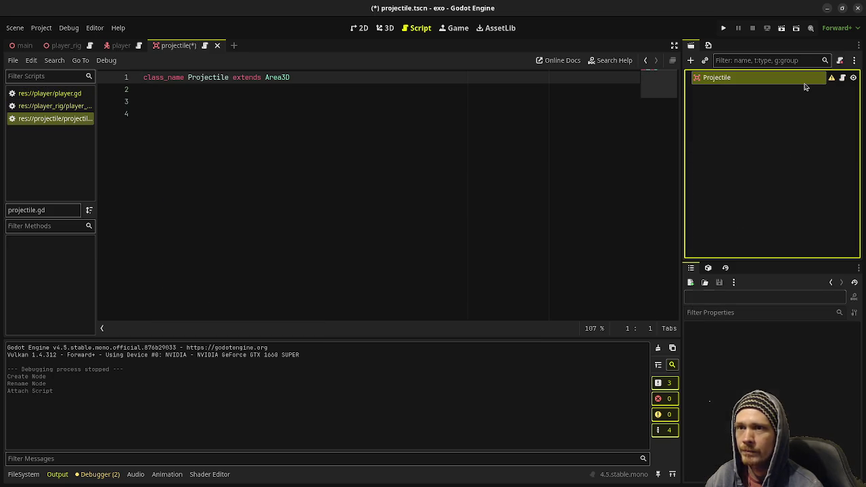
left_click(431, 194)
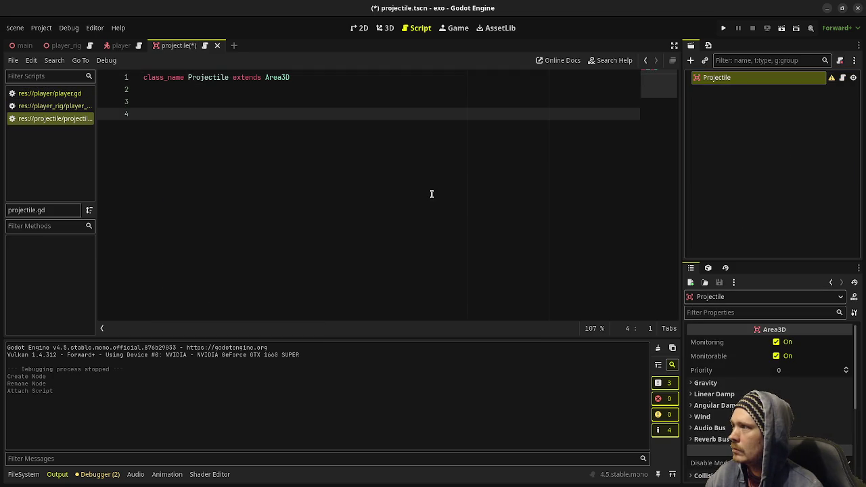
key("ctrl+s")
Add a new line 4 in projectile.gd and begin typing 'func _pro'
left_click(435, 195)
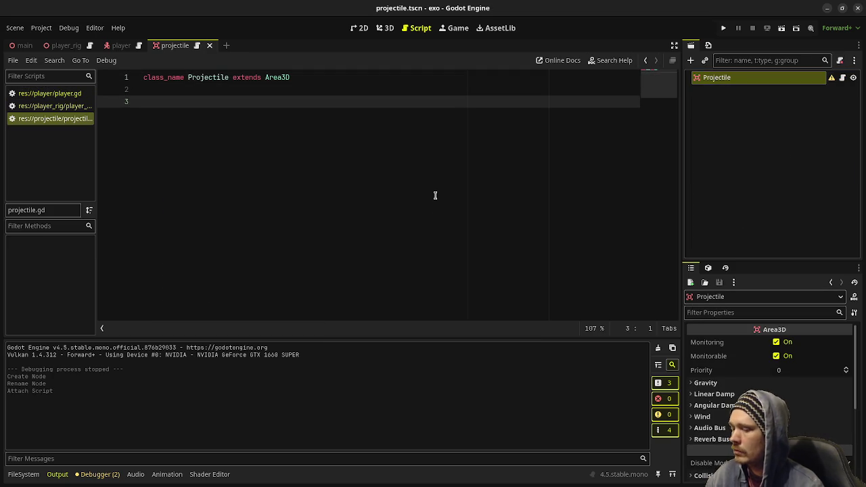
key("Return")
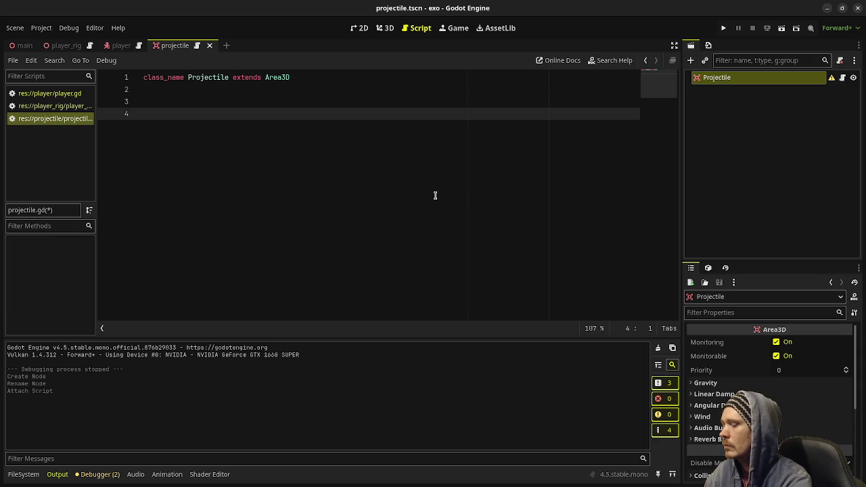
type("#")
key("BackSpace")
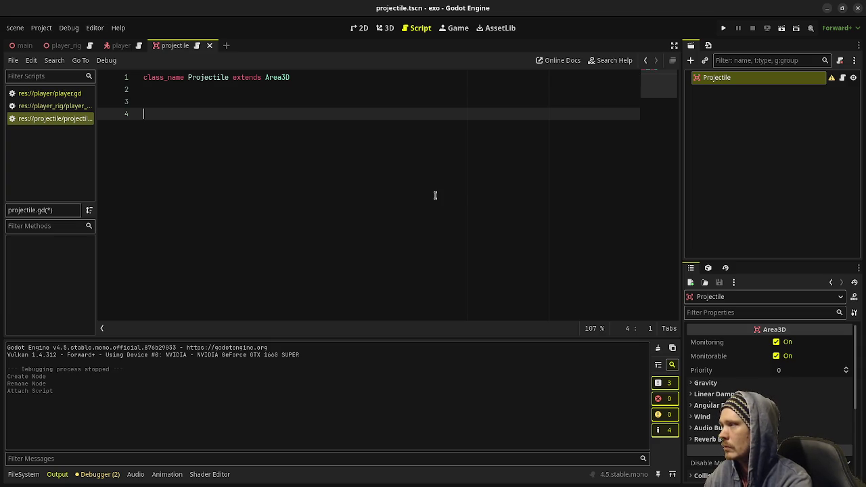
type("func _pro")
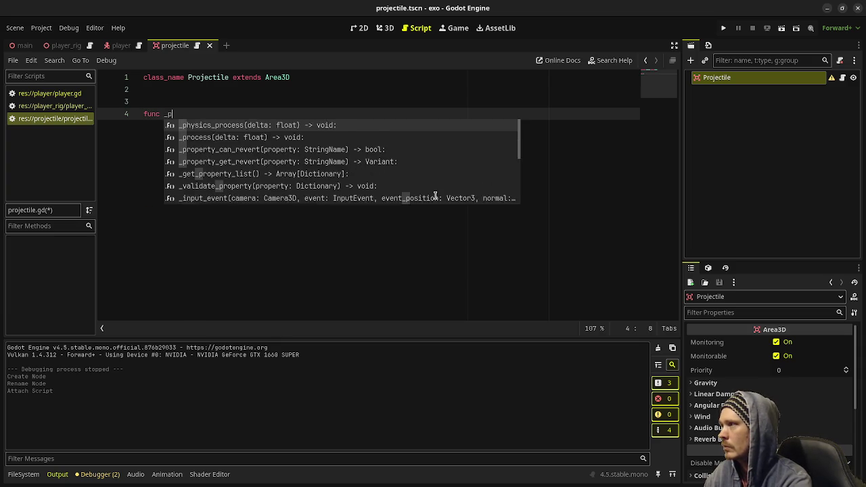
Write _process to add global_transform.basis * Vector3(0.0, 0.0, -1.0) * 10.0 * delta to global_position, then save
key("Return")
key("Return")
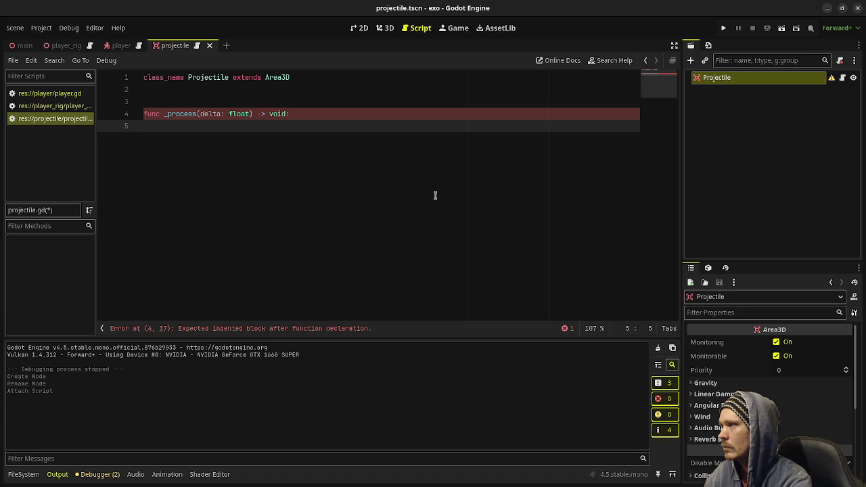
type("global_positi")
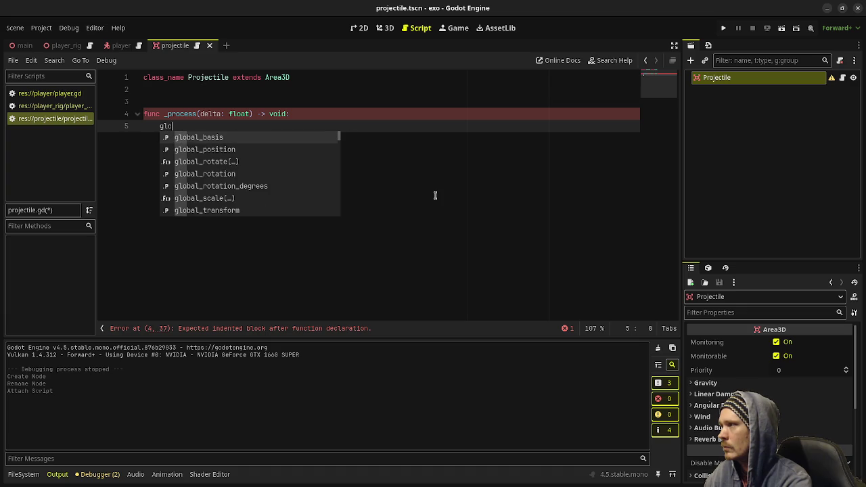
type("on.")
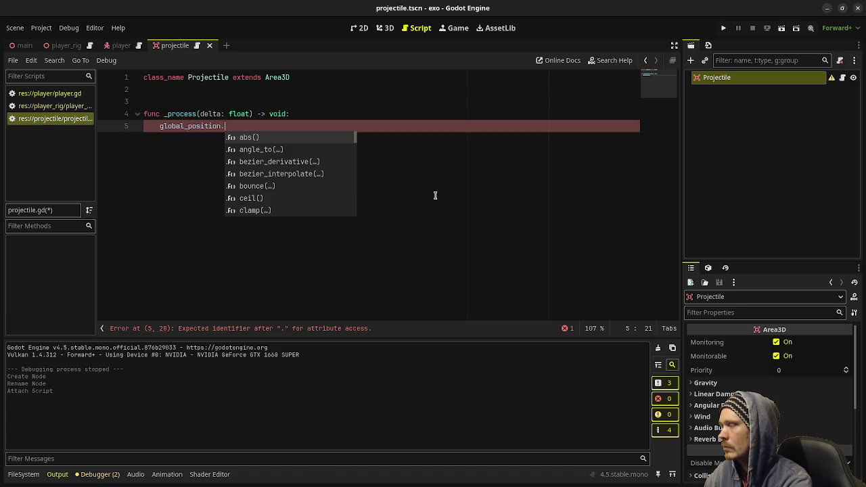
key("BackSpace")
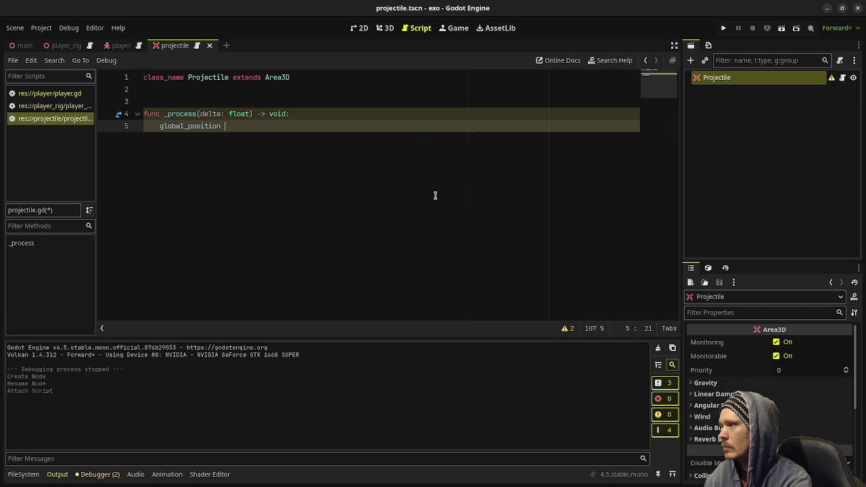
type("+= t")
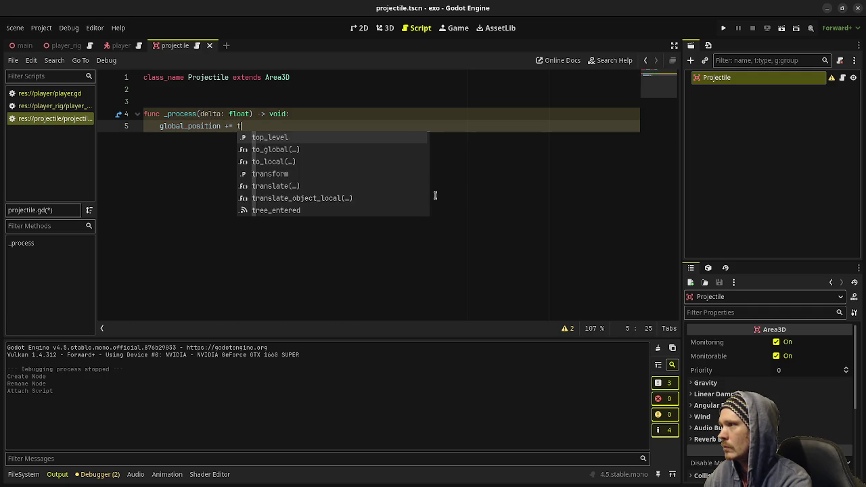
type("ransform.basis")
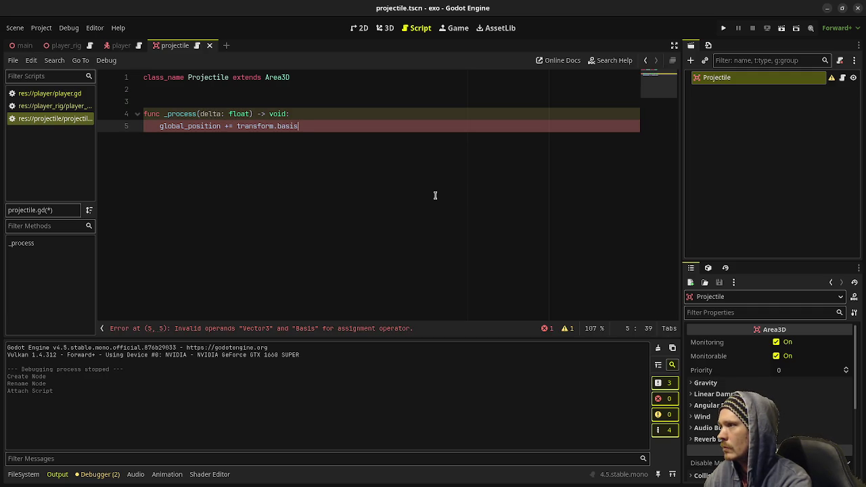
type(" *")
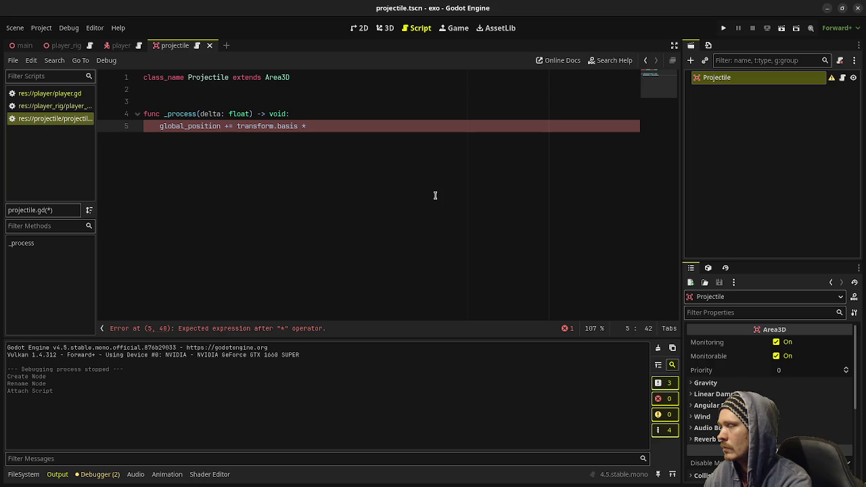
key("ctrl+BackSpace")
key("ctrl+BackSpace")
key("ctrl+BackSpace")
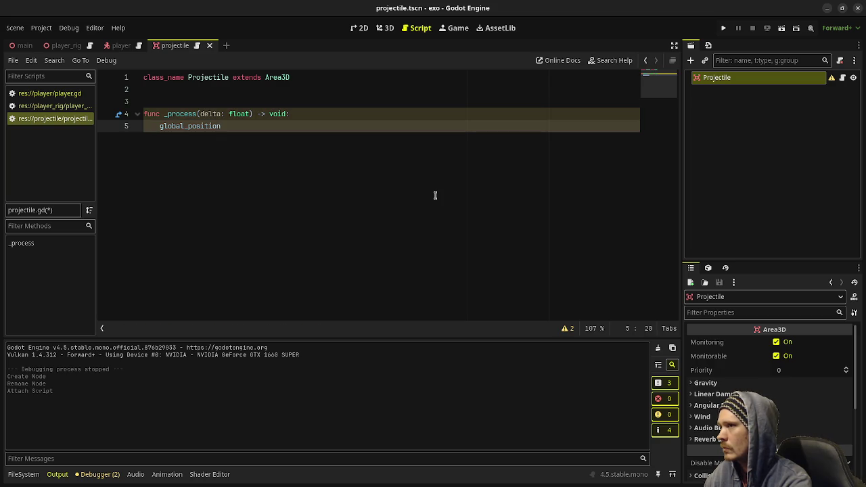
type("+=")
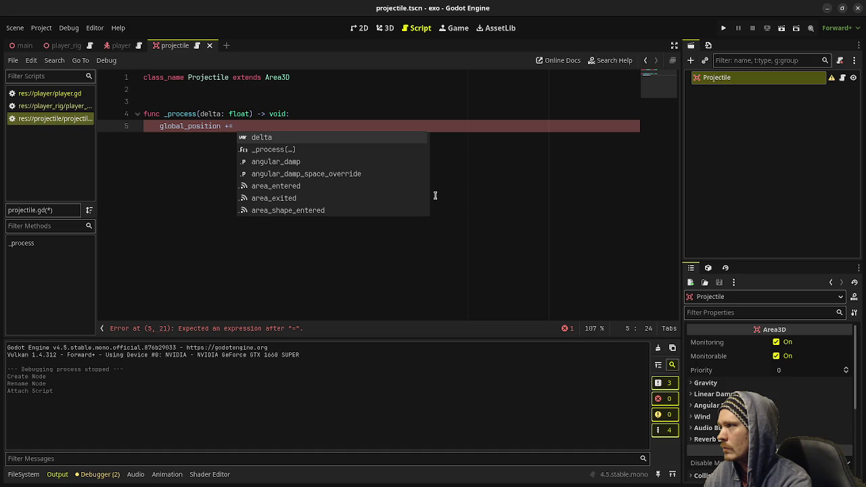
type("global_tra")
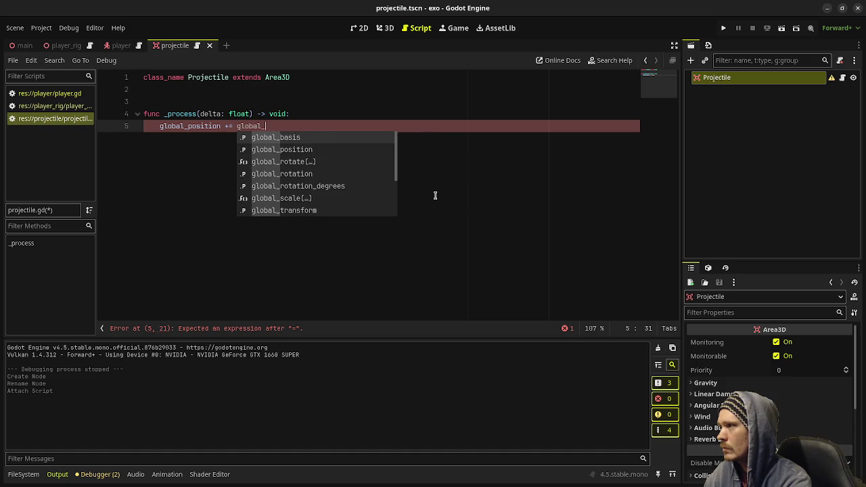
type("nsform.basis * V")
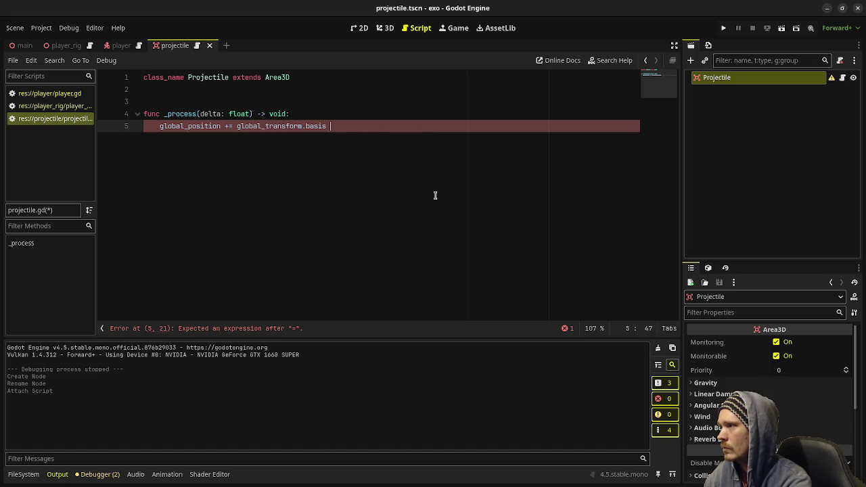
type("ector3.")
key("BackSpace")
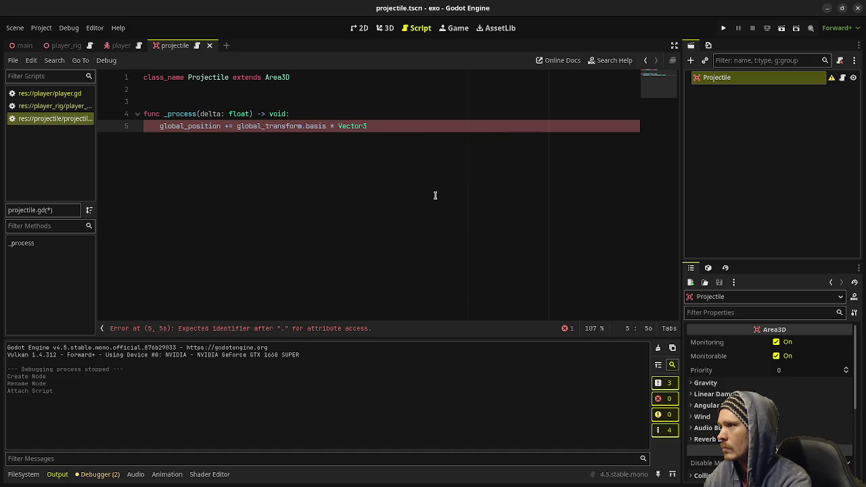
type("(0.0, 0.0, -1")
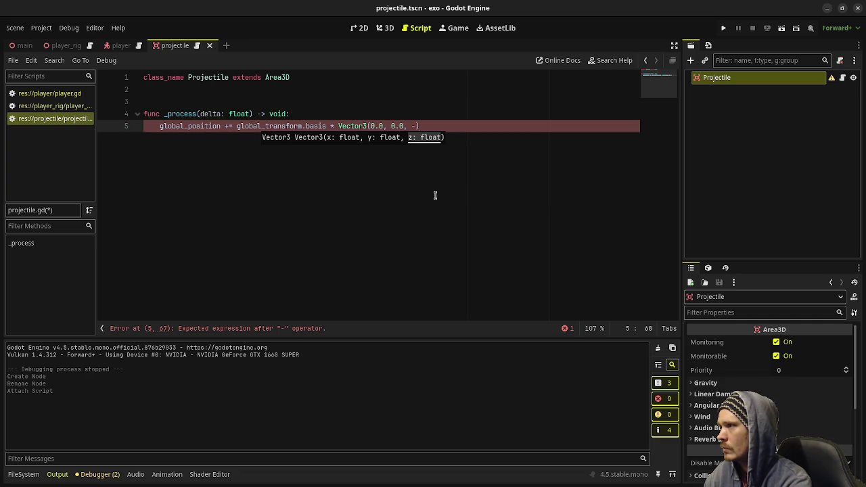
type(".0")
key("Right")
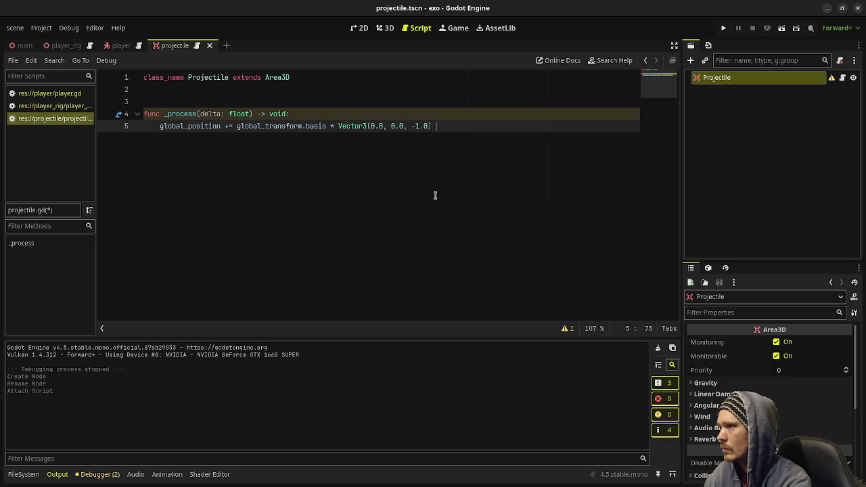
type("10.0 * del")
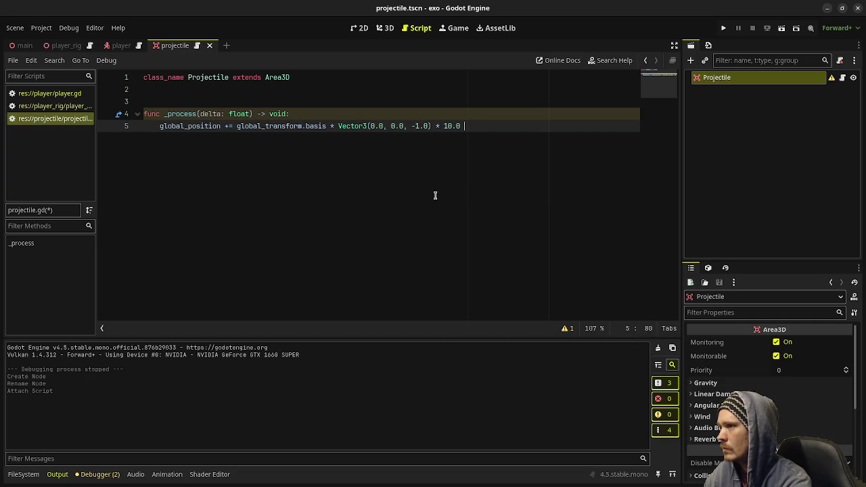
type("ta")
key("ctrl+s")
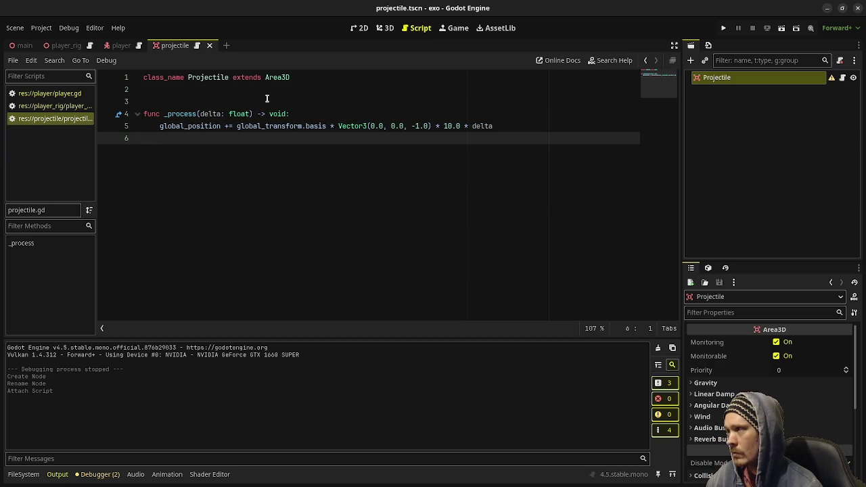
In the 3D view, add MeshInstance3D and CollisionShape3D children under Projectile
left_click(385, 28)
key("ctrl+a")
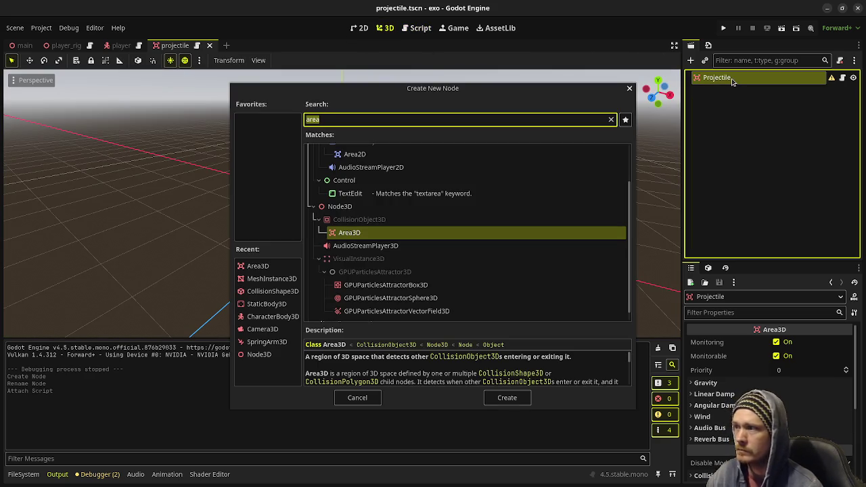
type("meshin")
key("Return")
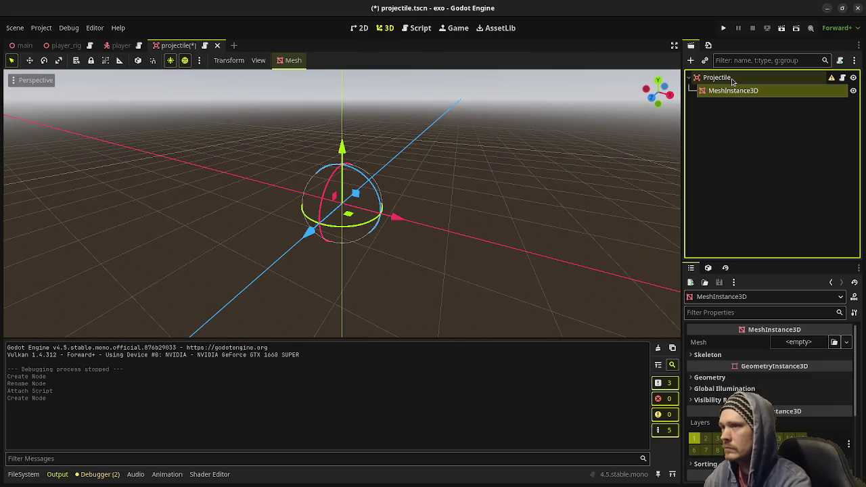
left_click(731, 79)
key("ctrl+a")
type("collis")
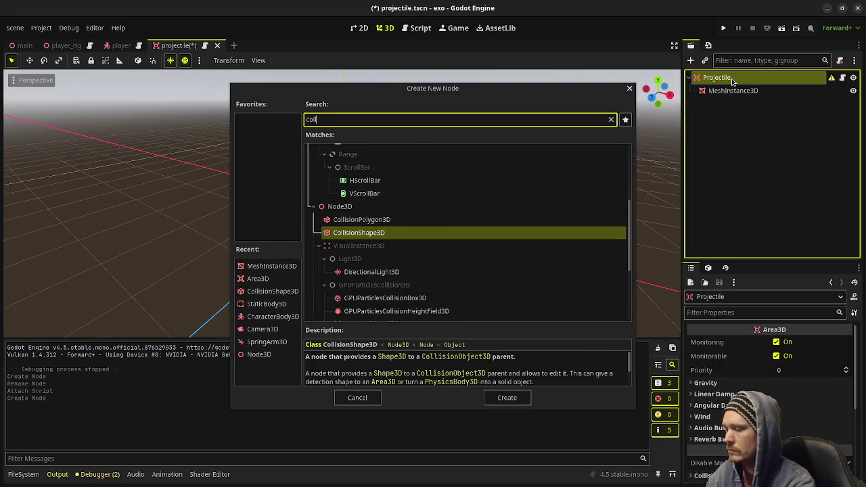
key("Return")
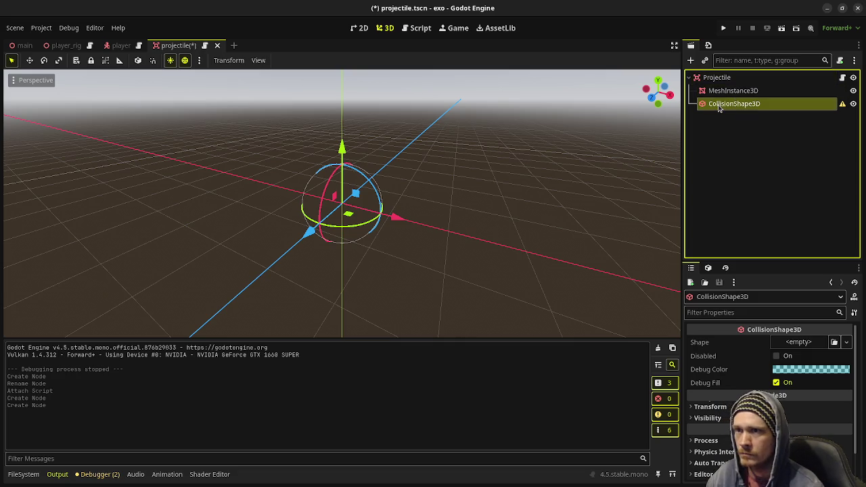
List CollisionShape3D above the mesh, give it a New BoxShape3D, and save the scene
left_click(716, 91)
left_click_drag(719, 81, 721, 82)
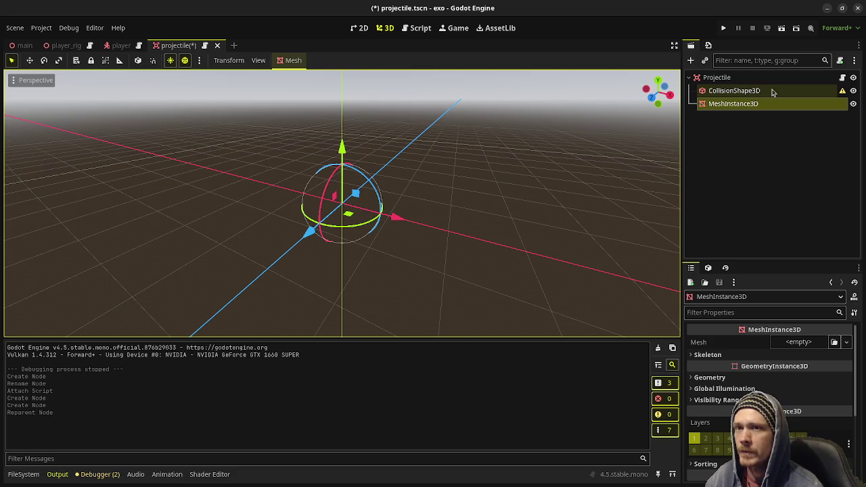
left_click(754, 92)
left_click(804, 347)
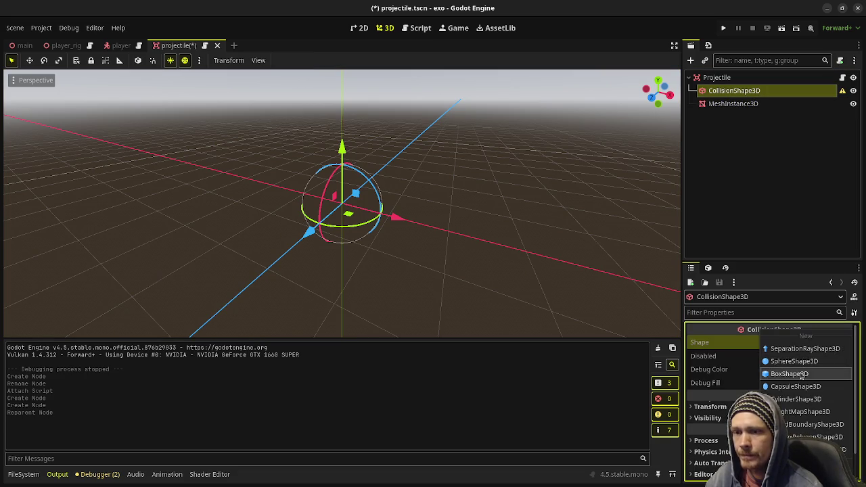
left_click(802, 375)
left_click(808, 343)
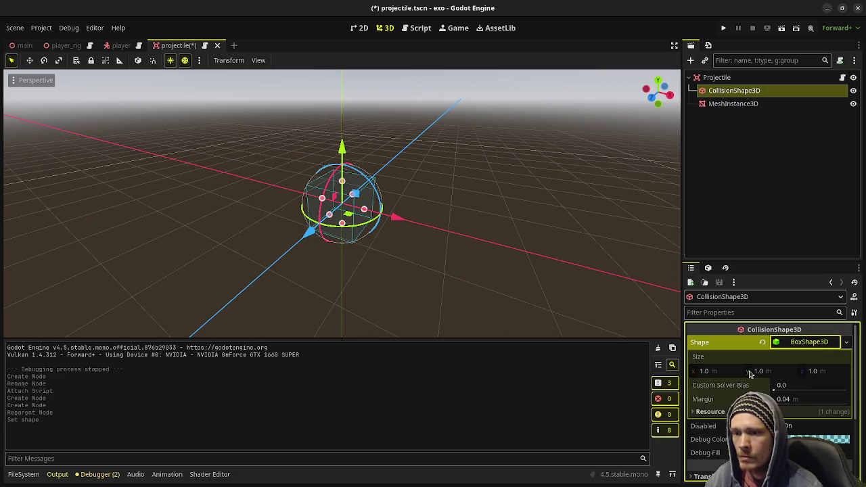
left_click_drag(451, 219, 433, 237)
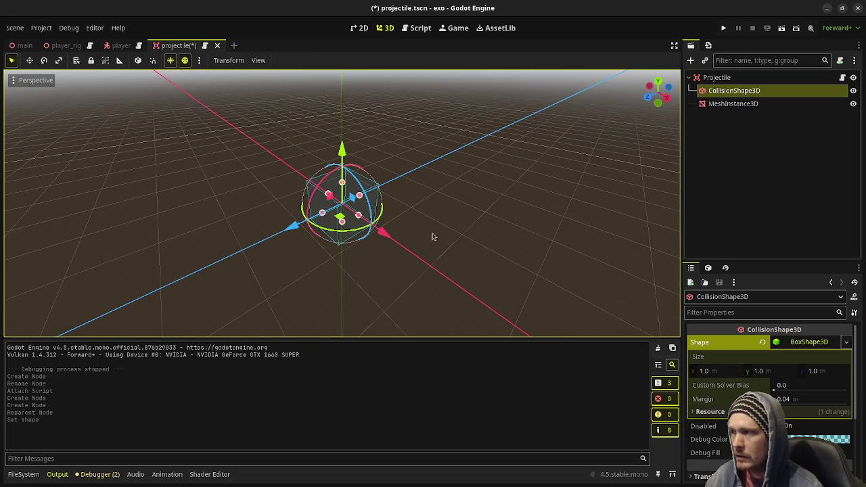
left_click(723, 373)
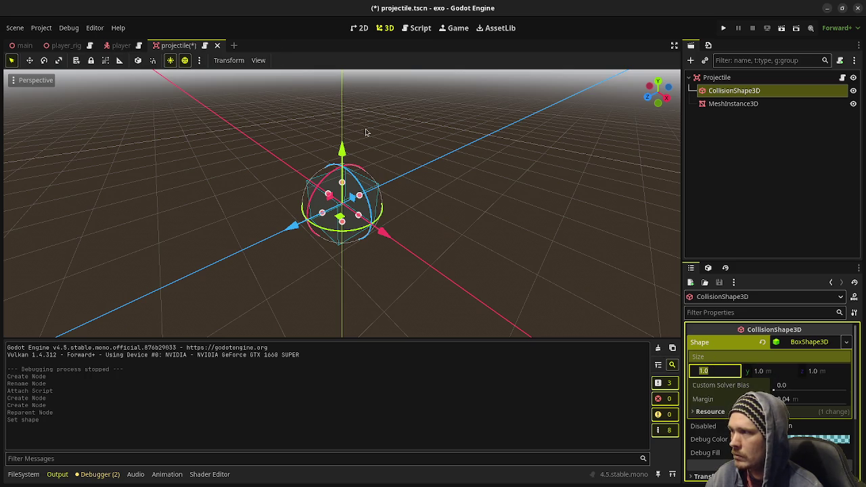
key("ctrl+s")
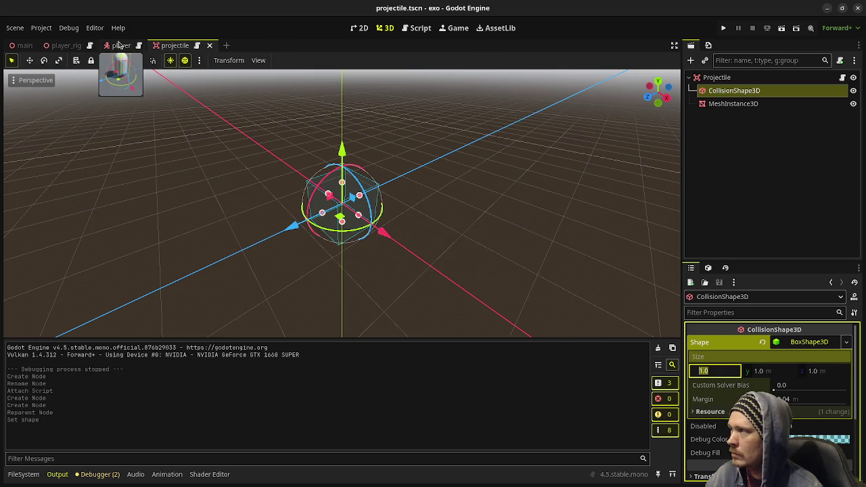
left_click(120, 45)
In main.tscn, instance projectile.tscn as a child of the Main root node
left_click(67, 48)
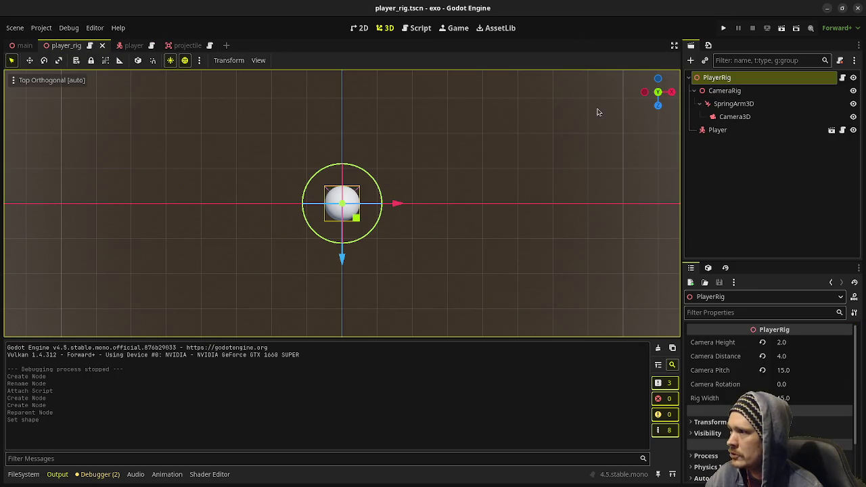
mouse_move(369, 188)
left_mouse_down()
mouse_move(514, 228)
mouse_move(481, 158)
left_mouse_up()
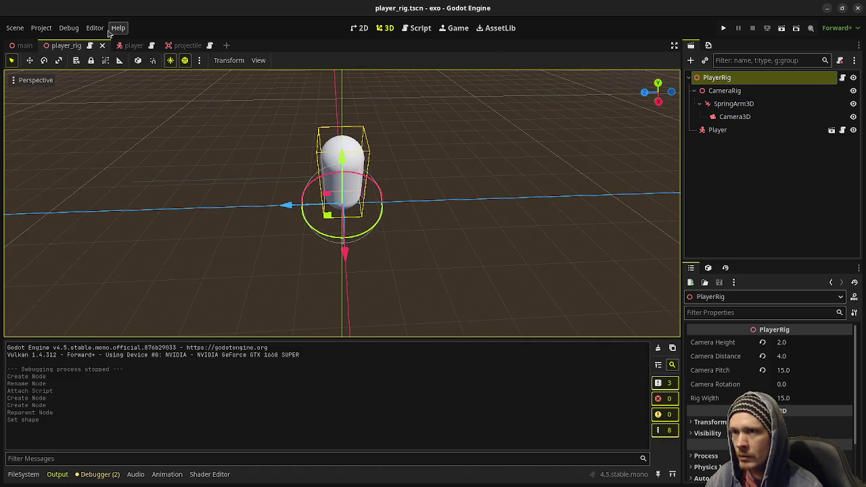
left_click(128, 45)
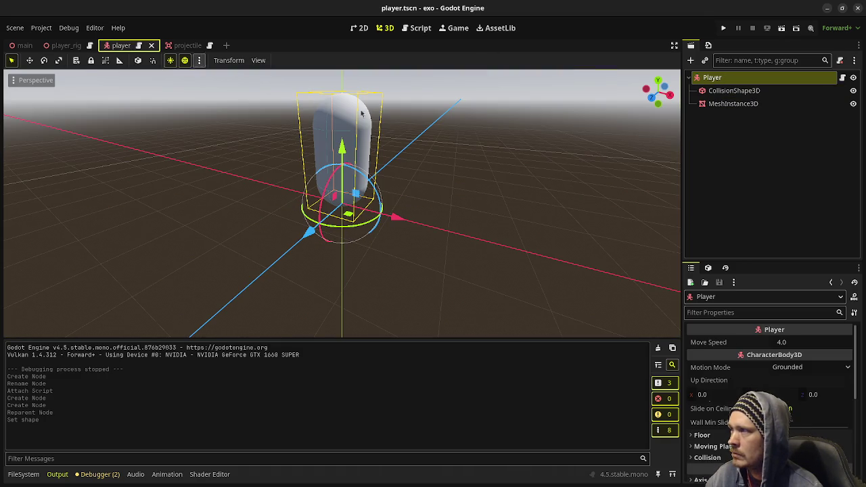
left_click(52, 46)
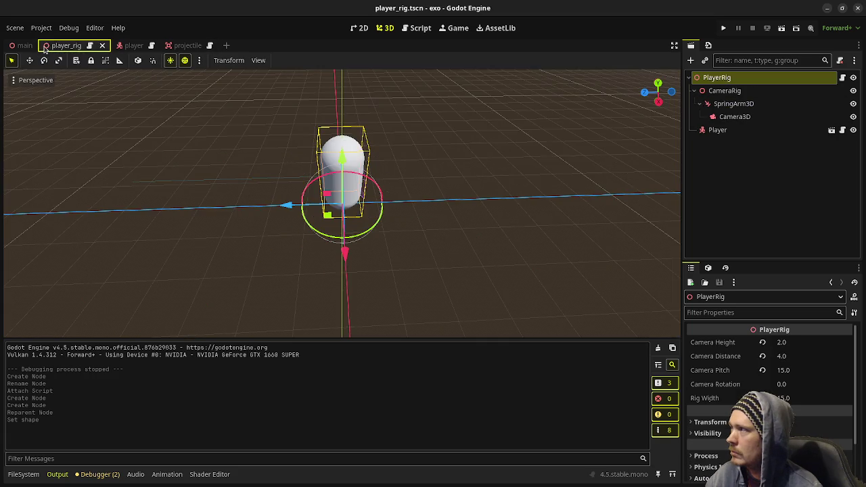
left_click(24, 45)
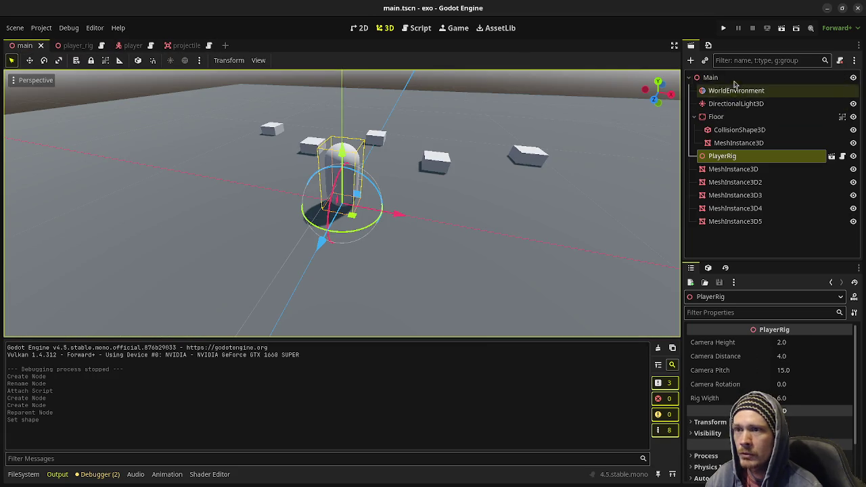
left_click(709, 77)
left_click(704, 60)
type("project")
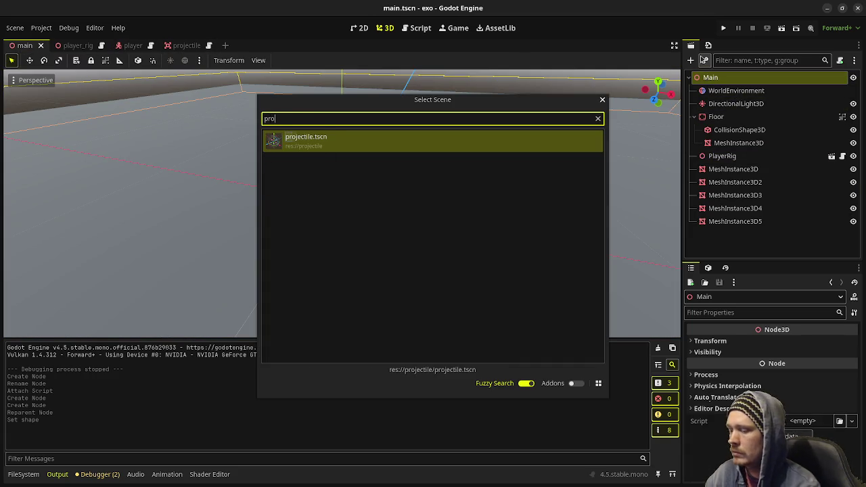
key("Return")
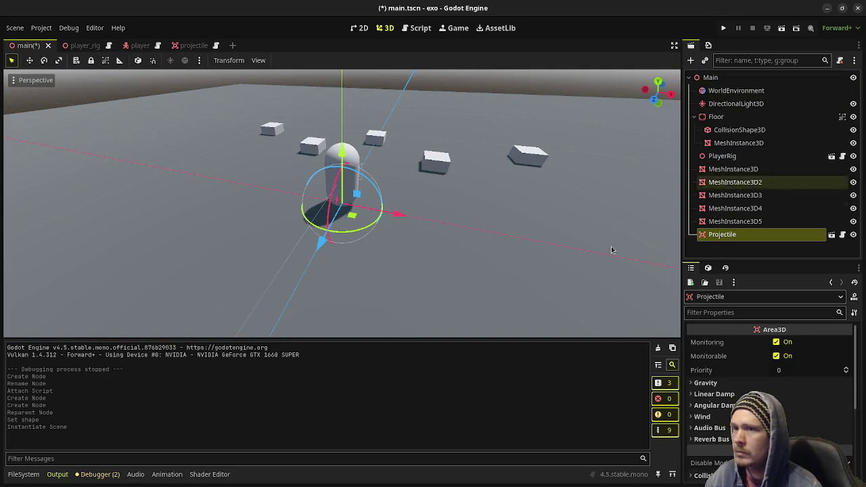
Frame the new Projectile instance and drag it along the X axis
key("f")
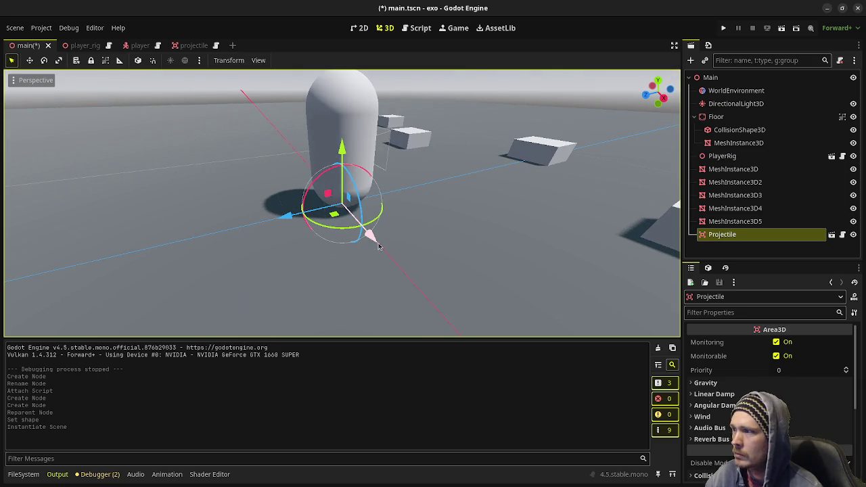
left_click_drag(379, 239, 440, 291)
mouse_move(570, 237)
left_mouse_down()
mouse_move(450, 223)
mouse_move(623, 247)
mouse_move(561, 227)
mouse_move(650, 236)
left_mouse_up()
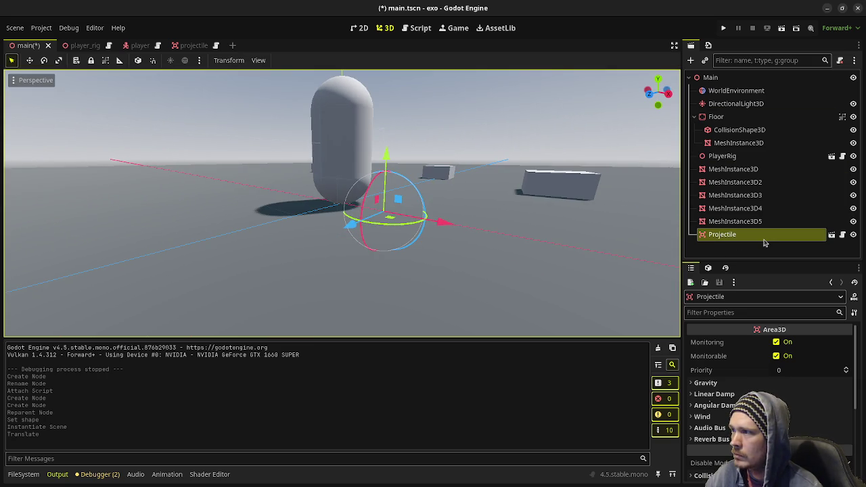
Give the MeshInstance3D a New BoxMesh 0.25 wide with a thinner height, and save
left_click(193, 46)
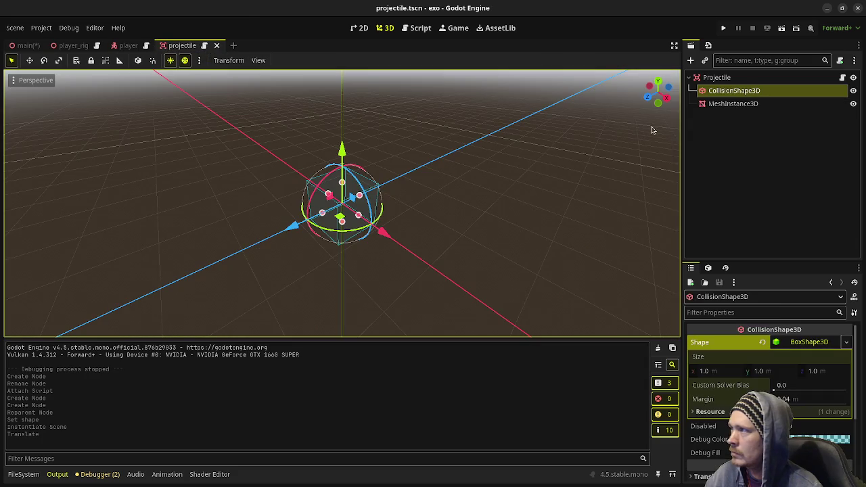
left_click(724, 106)
left_click(798, 341)
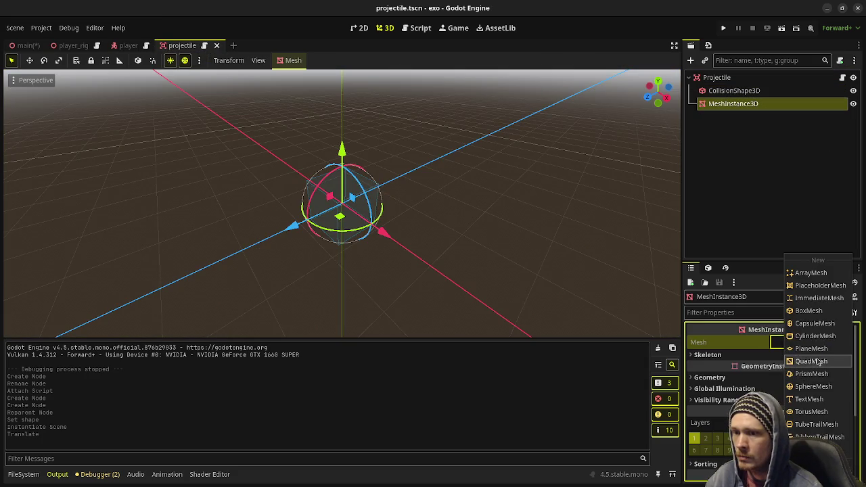
left_click(812, 312)
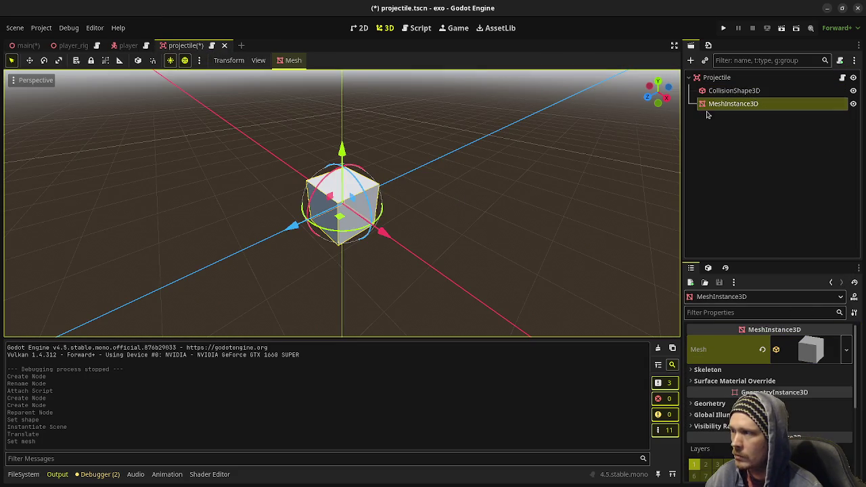
left_click(815, 348)
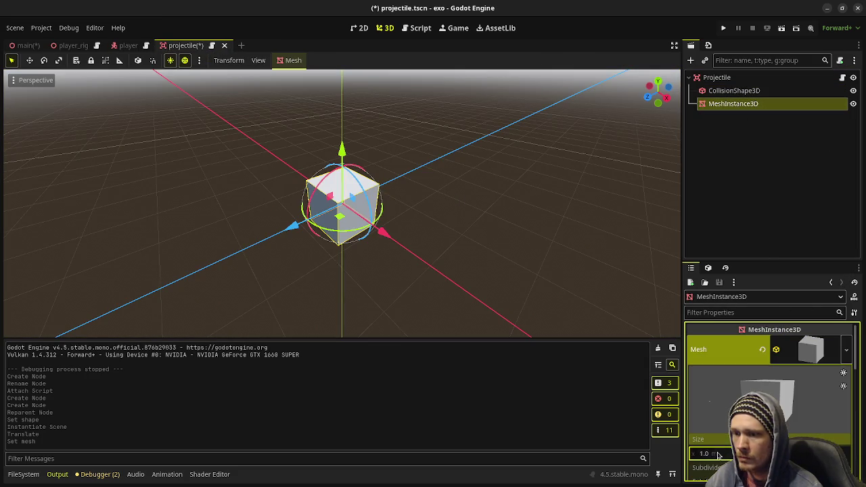
type("25")
key("Return")
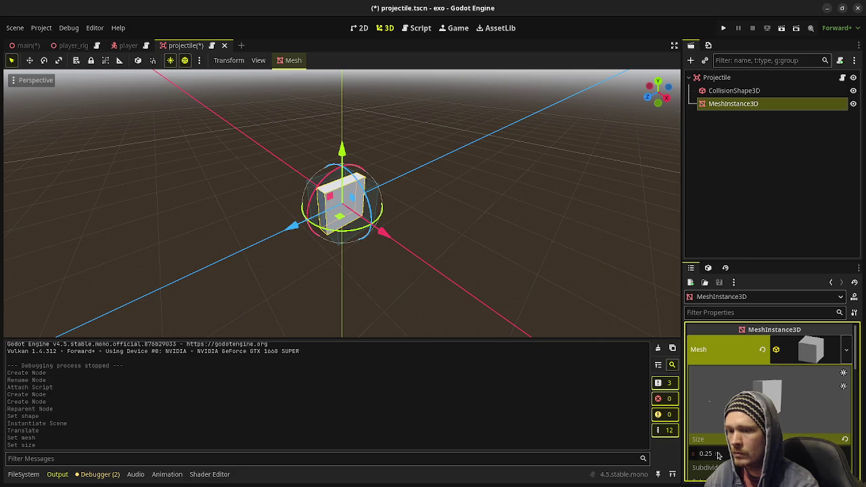
key("Return")
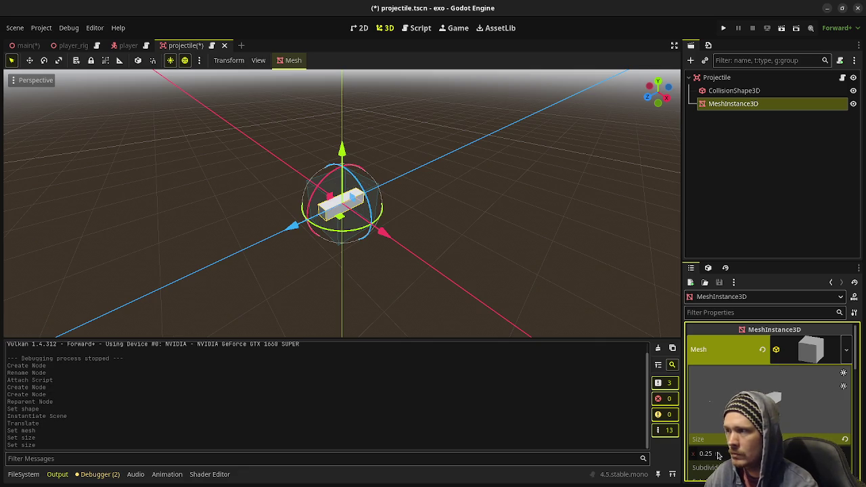
key("ctrl+s")
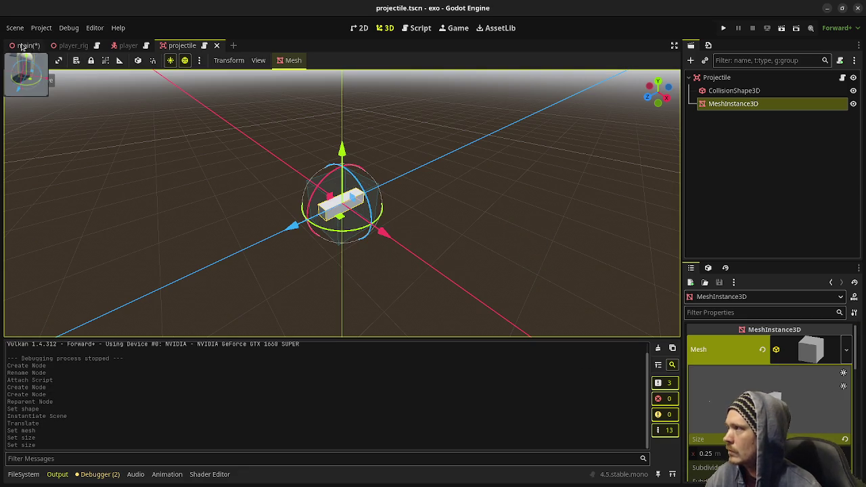
Set the collision BoxShape3D size to 0.25 x 0.25 x 1.0 and save
left_click(21, 45)
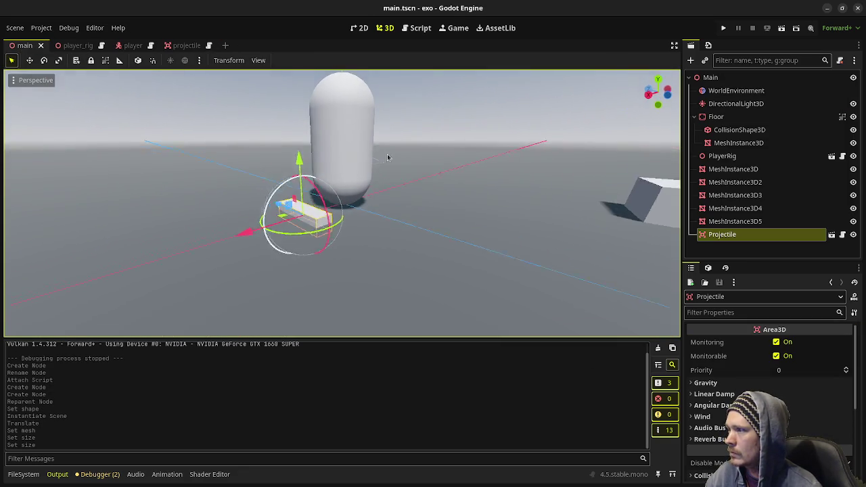
left_click(179, 45)
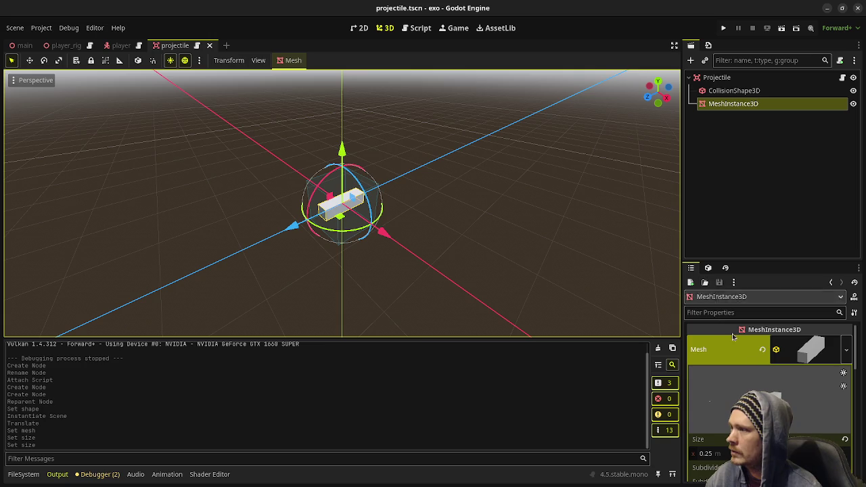
left_click(734, 90)
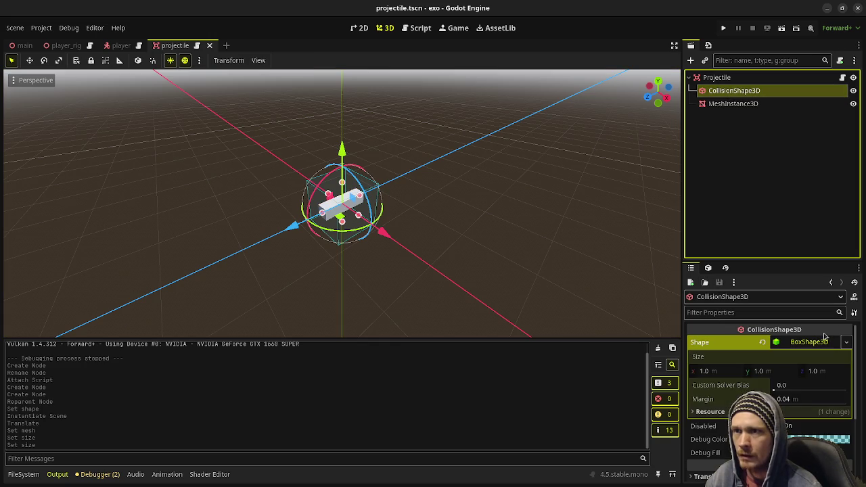
left_click(719, 374)
key("Tab")
type("0.25")
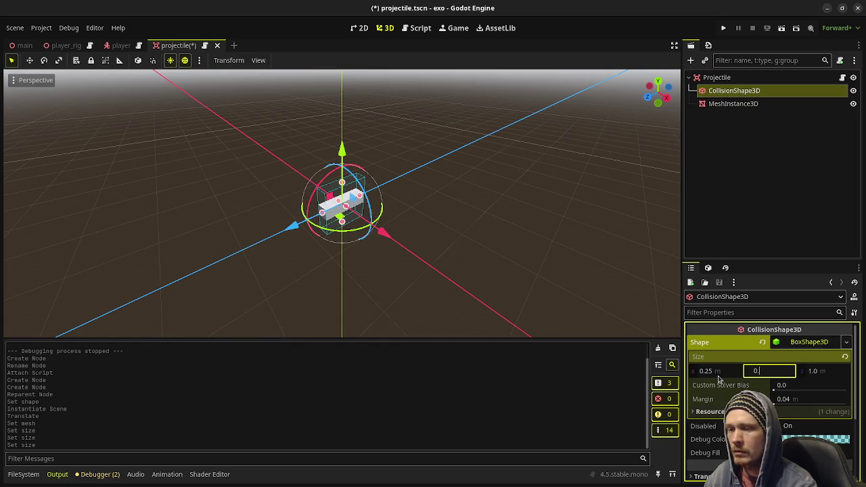
key("Return")
key("ctrl+s")
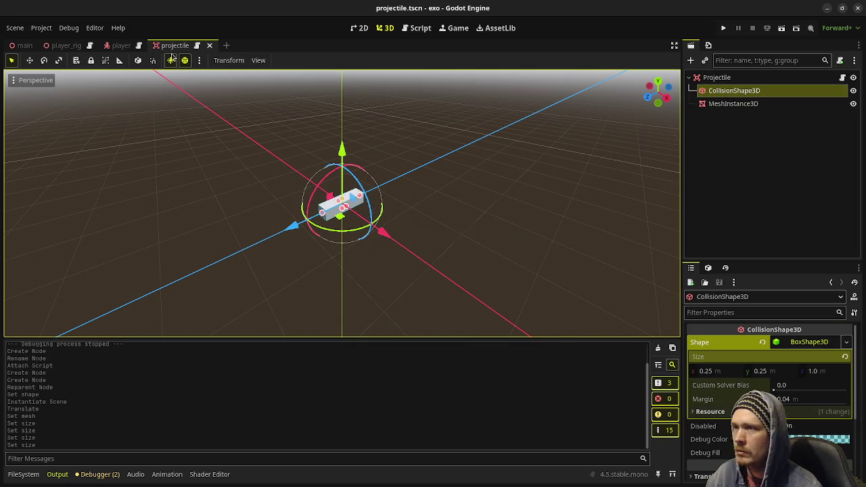
Drag the Projectile instance along X and Z beside the capsule and save main.tscn
left_click(24, 45)
mouse_move(351, 155)
left_mouse_down()
mouse_move(409, 161)
mouse_move(383, 152)
mouse_move(384, 132)
left_mouse_up()
mouse_move(438, 186)
left_mouse_down()
mouse_move(426, 115)
mouse_move(438, 122)
left_mouse_up()
mouse_move(384, 102)
left_mouse_down()
mouse_move(335, 141)
mouse_move(406, 143)
left_mouse_up()
mouse_move(466, 187)
left_mouse_down()
mouse_move(537, 170)
mouse_move(469, 180)
mouse_move(478, 190)
mouse_move(454, 174)
left_mouse_up()
key("ctrl+s")
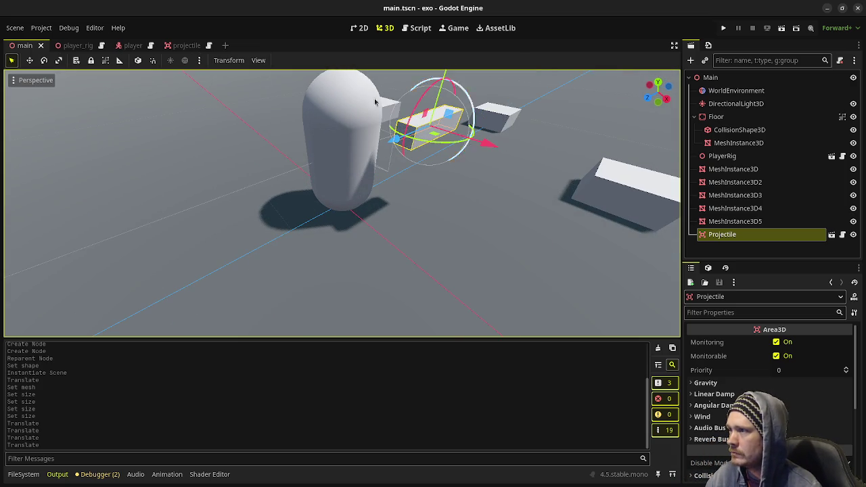
left_click(66, 45)
Add a Node3D under Player, rename it ProjectileSpawn, and save player.tscn
left_click(125, 45)
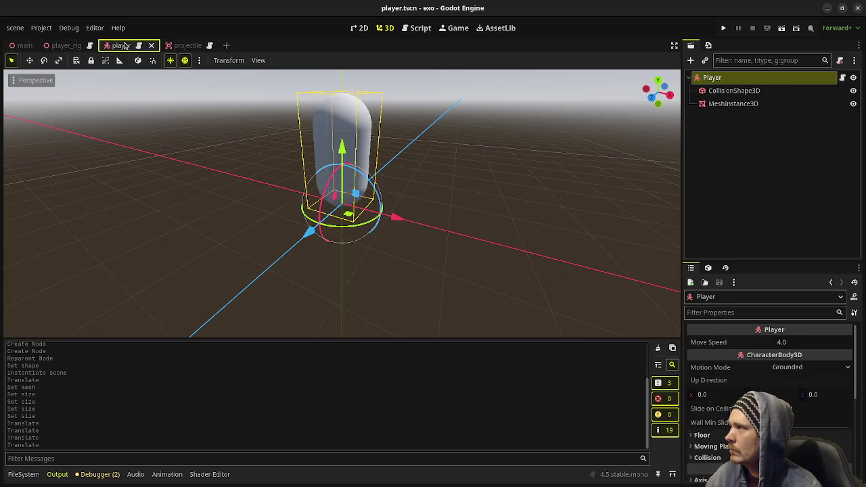
left_click(843, 77)
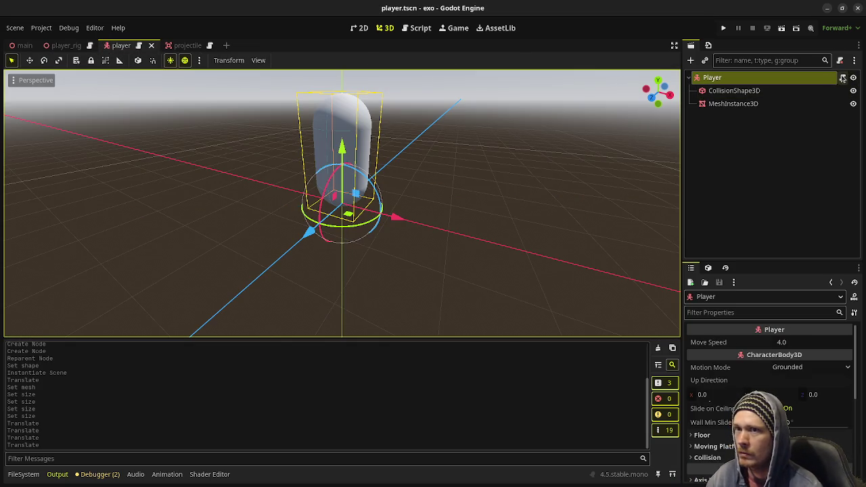
scroll(422, 254, "down", 2)
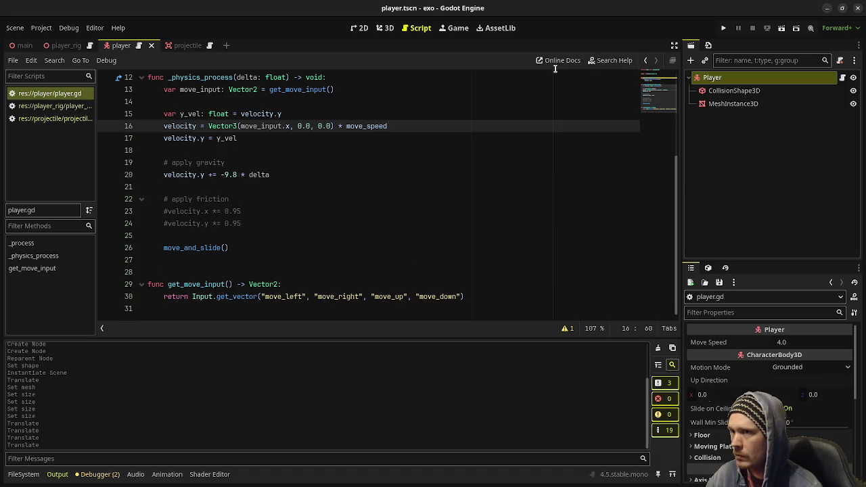
left_click(385, 28)
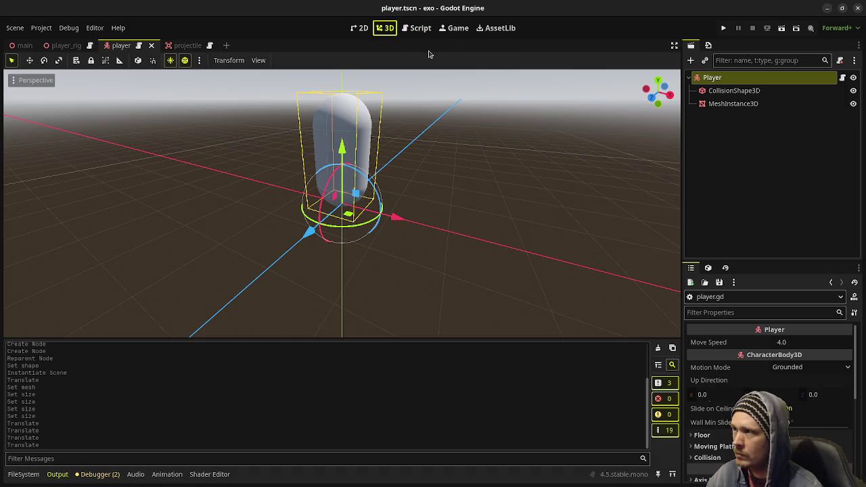
left_click(735, 77)
key("ctrl+a")
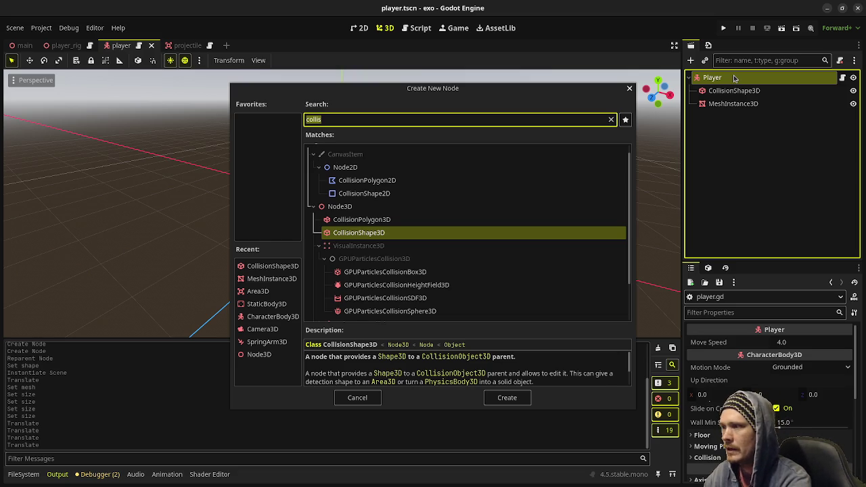
type("node3d")
key("Return")
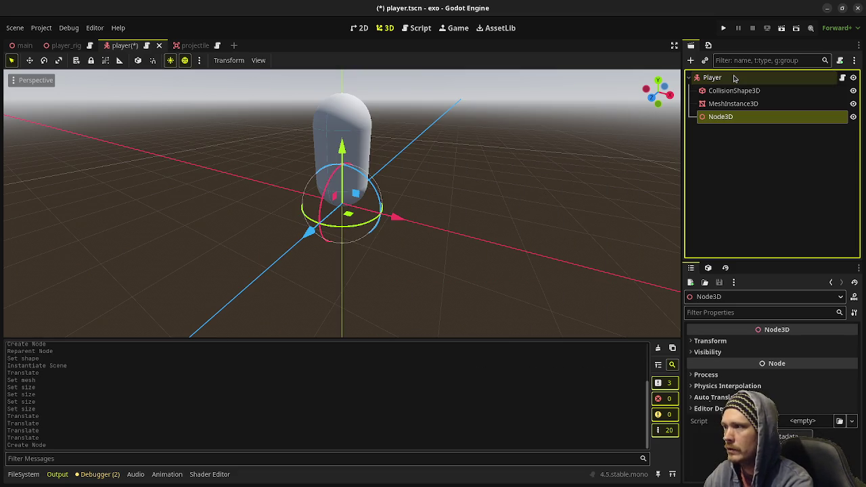
key("F2")
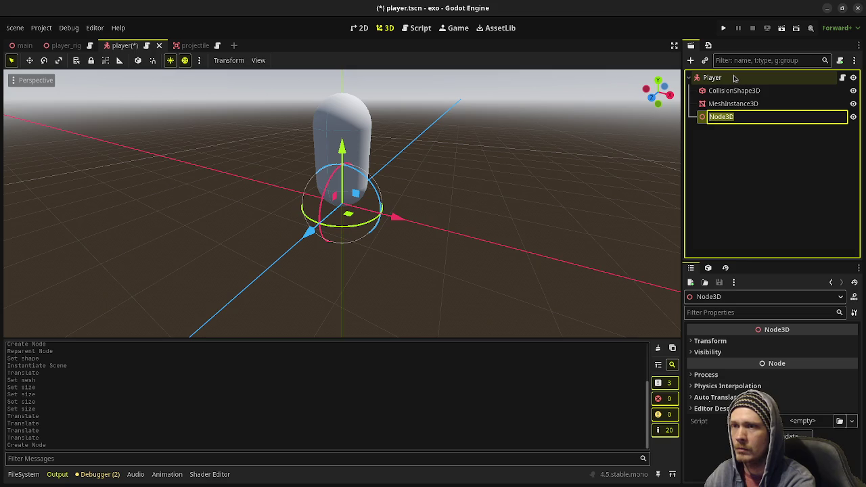
type("ProjectileSpawn")
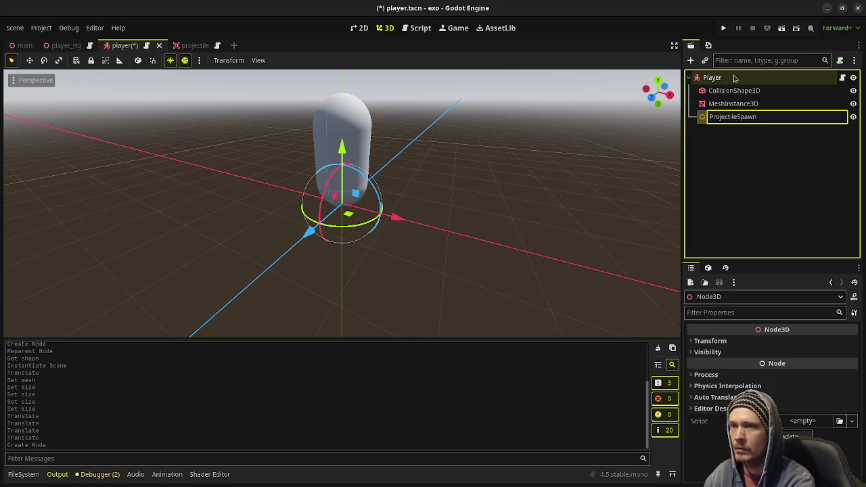
key("Return")
key("ctrl+s")
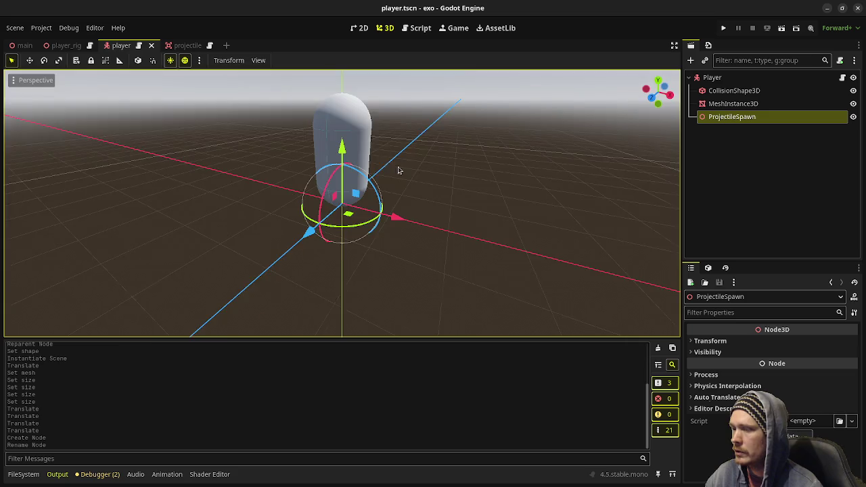
Move ProjectileSpawn sideways along X in top view and up along Y in front view, then save
key("KP_7")
mouse_move(397, 203)
left_mouse_down()
mouse_move(445, 205)
mouse_move(424, 203)
left_mouse_up()
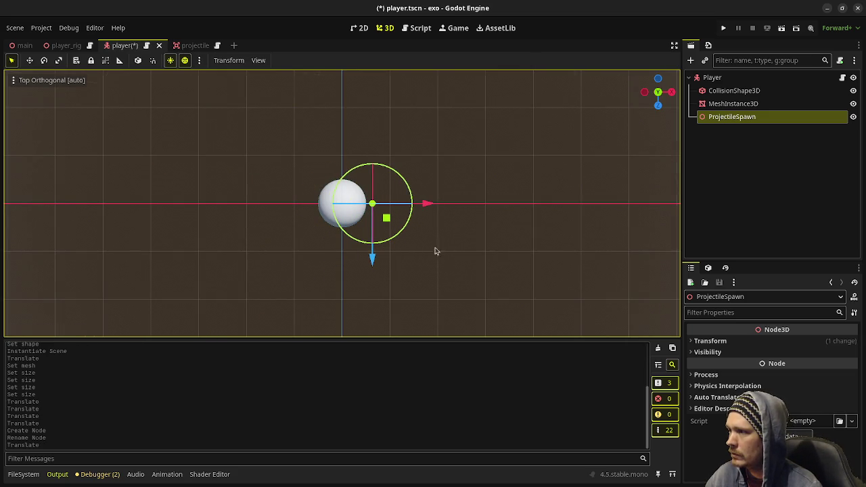
key("KP_1")
left_click_drag(372, 150, 373, 82)
left_click_drag(458, 142, 440, 191)
key("ctrl+s")
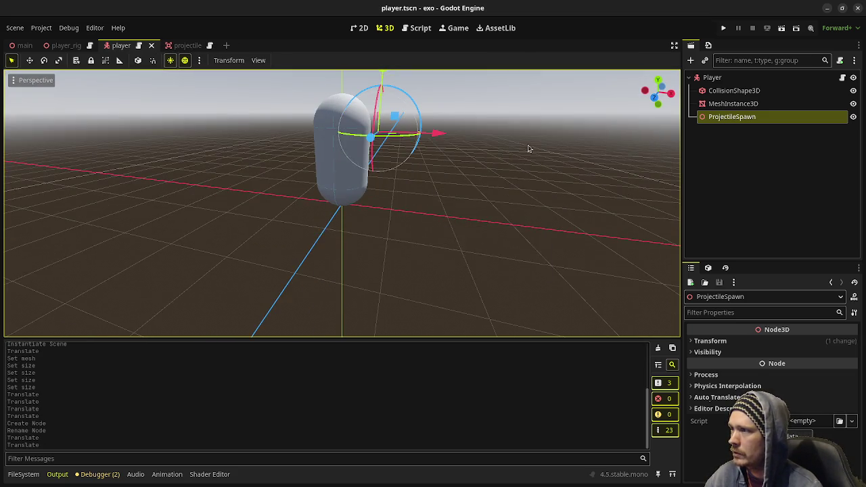
left_click_drag(527, 145, 446, 182)
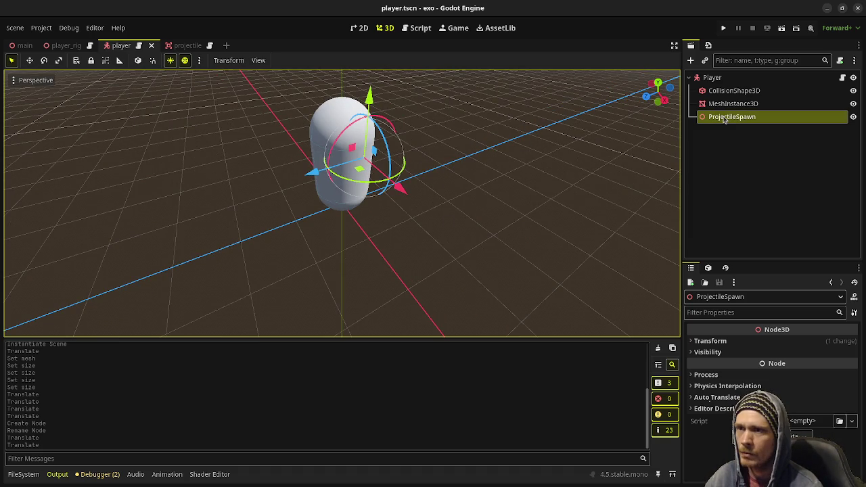
left_click(418, 30)
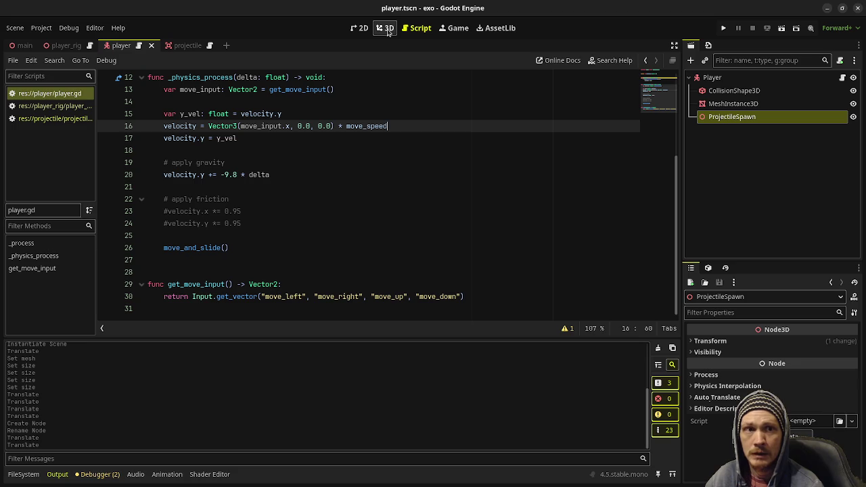
left_click(336, 255)
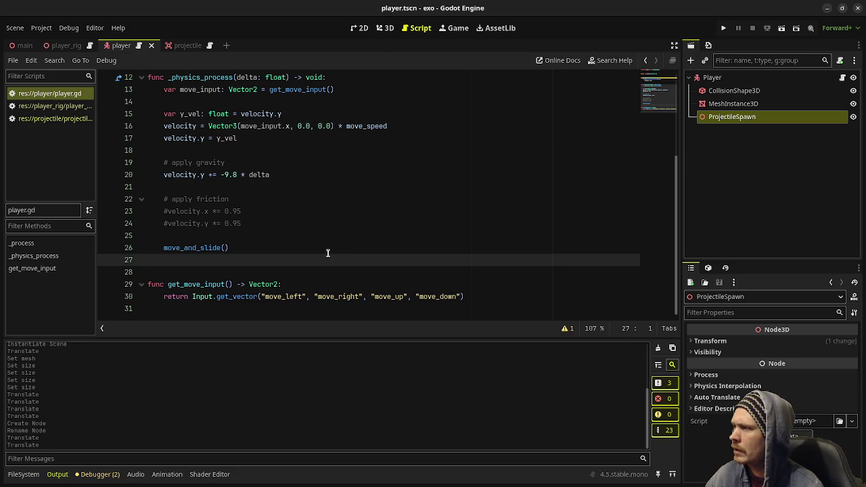
left_click(736, 81)
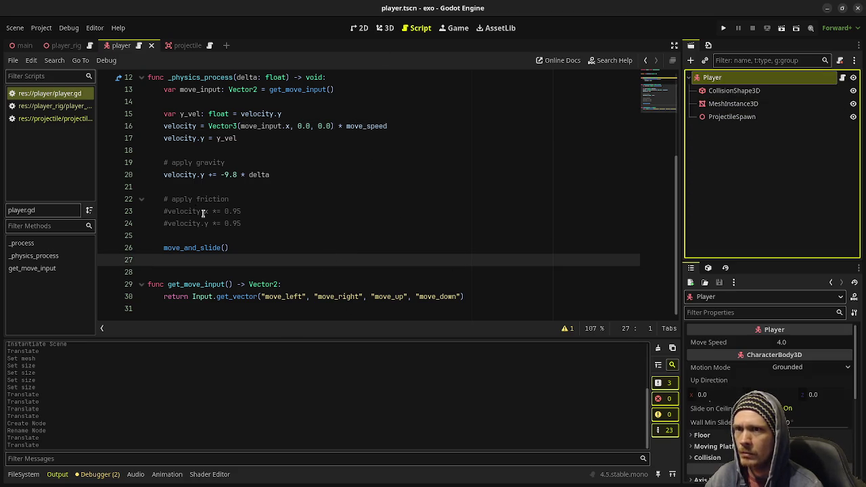
scroll(371, 196, "up", 4)
left_click(306, 119)
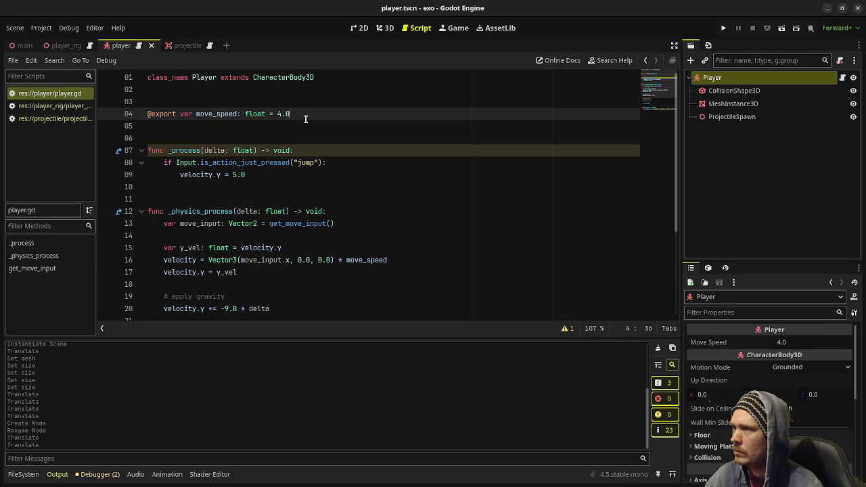
left_click(327, 101)
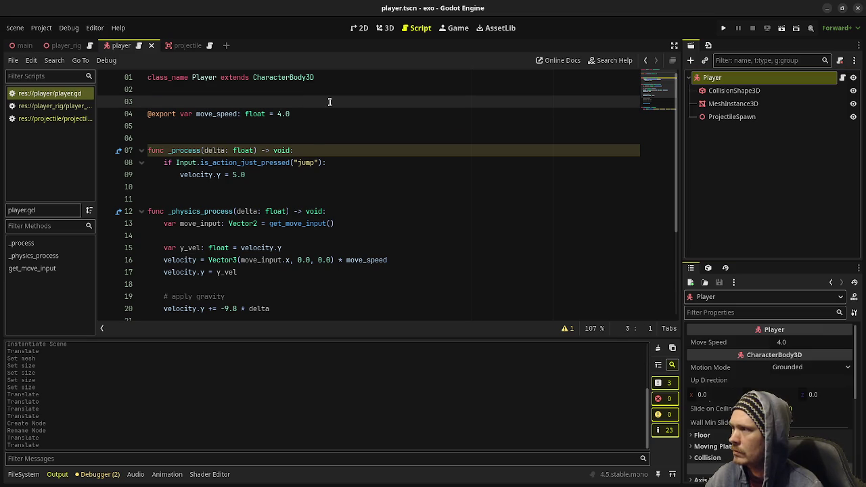
key("Return")
key("Return")
key("Up")
type("@expo")
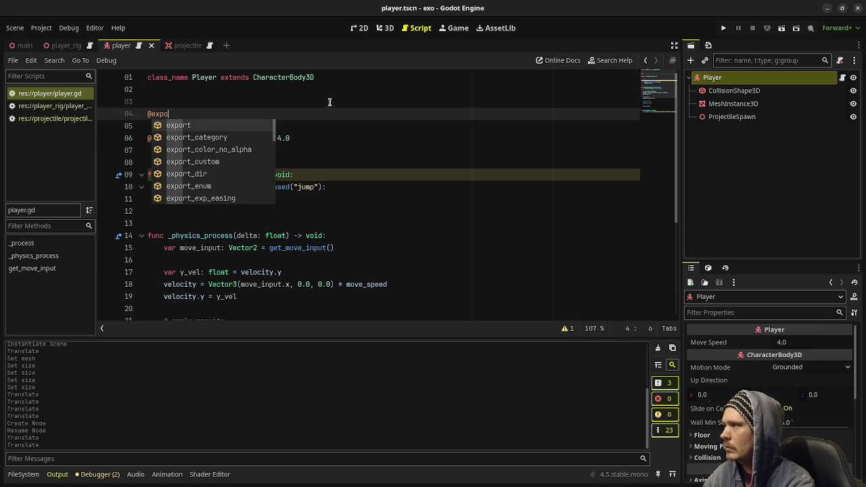
type("rt var projectile_pa")
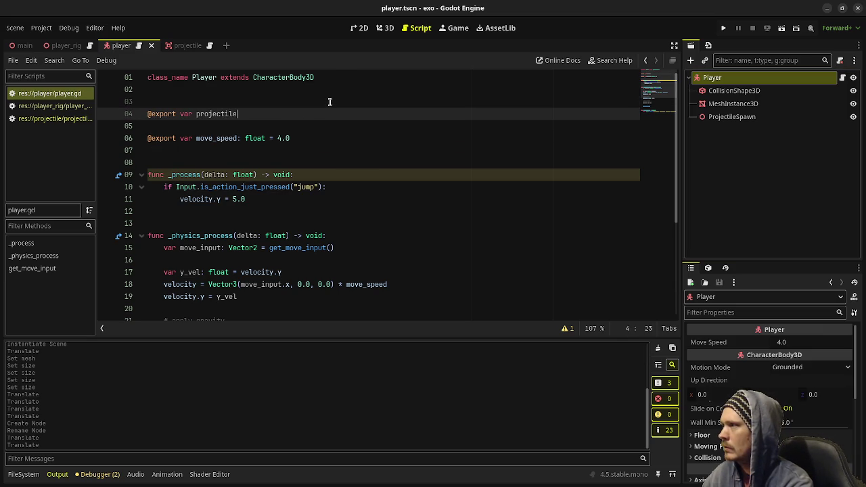
type("cked:")
type("PackedScene")
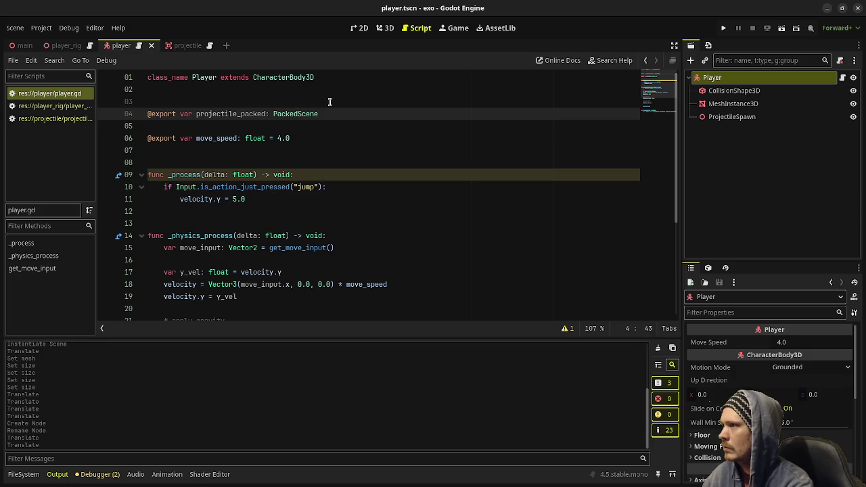
scroll(281, 223, "down", 4)
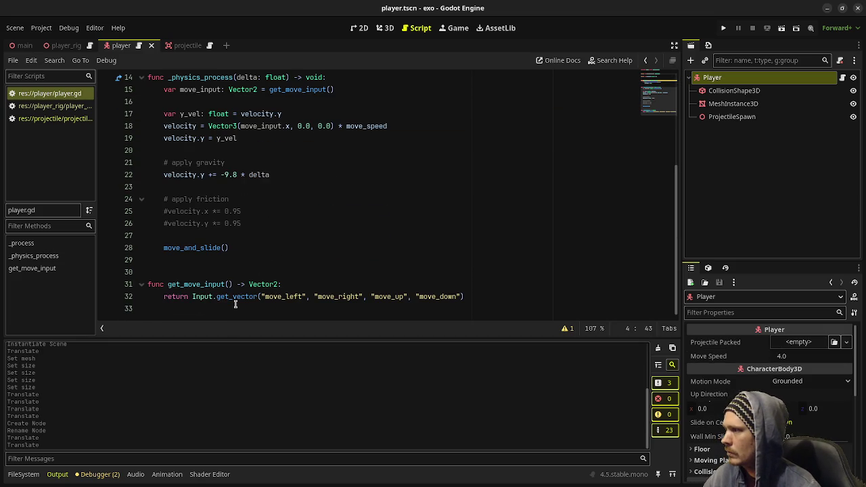
Comment out the jump velocity line and call fire_projectile() inside the jump check
scroll(363, 216, "up", 4)
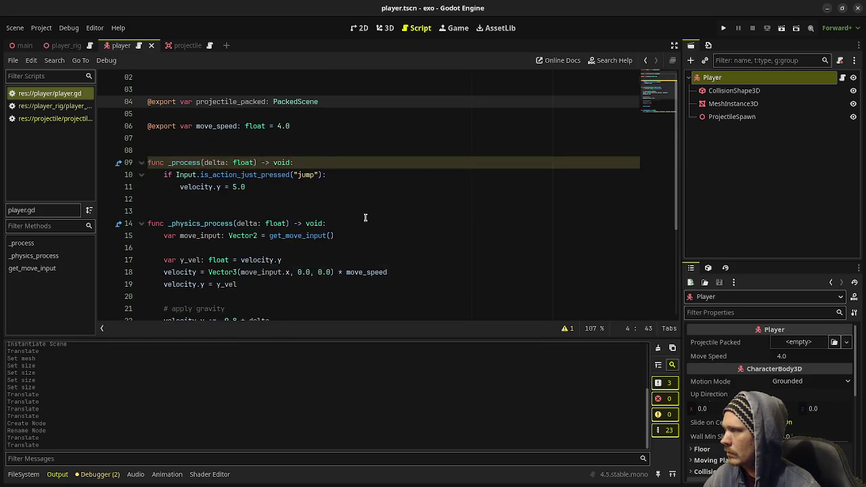
scroll(364, 217, "down", 1)
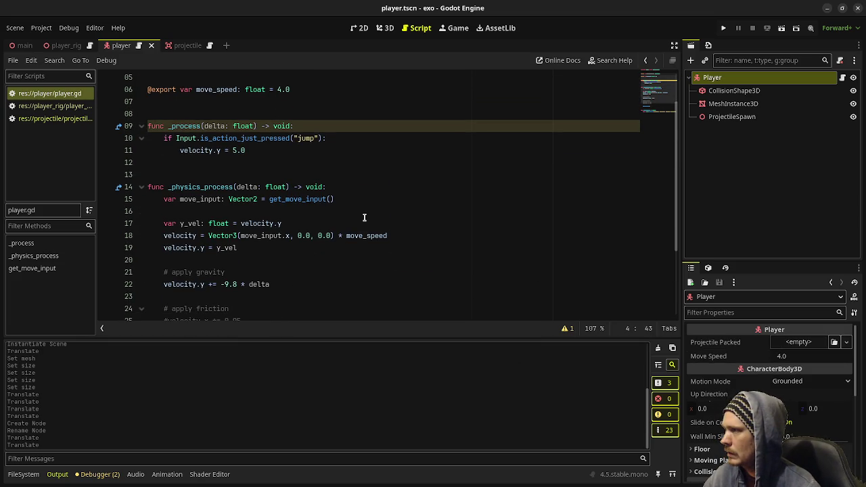
left_click(178, 151)
key("ctrl+k")
left_click(268, 154)
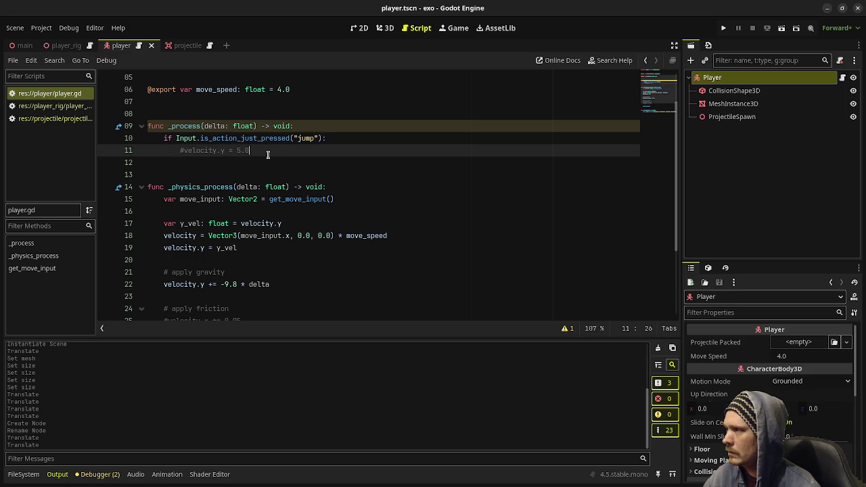
key("Return")
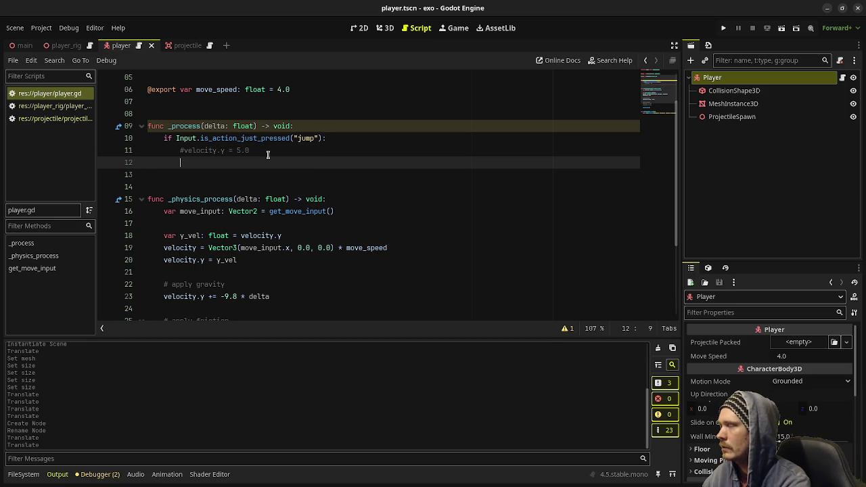
type("fire_proje")
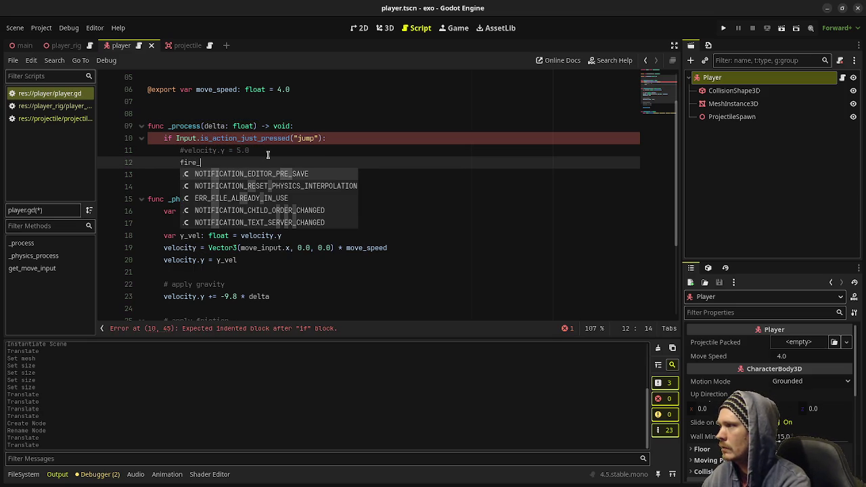
type("ctile()")
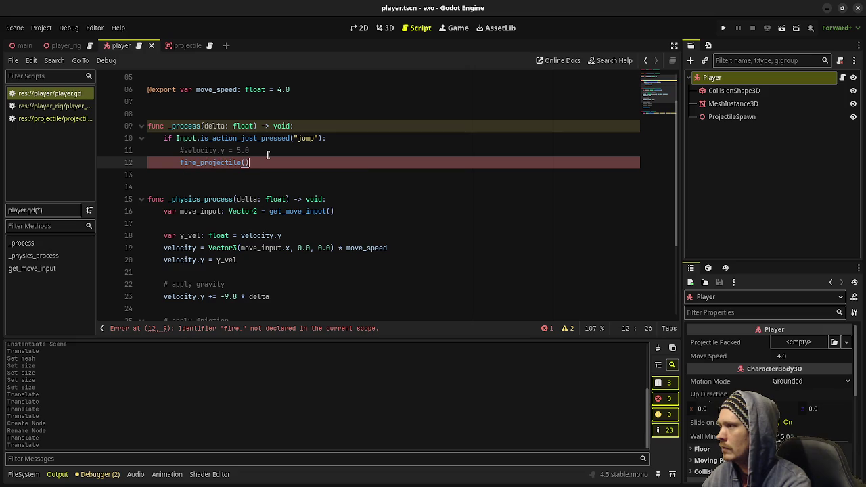
Define a stub 'func fire_projectile() -> void:' with a pass body at the script's end
scroll(244, 223, "down", 4)
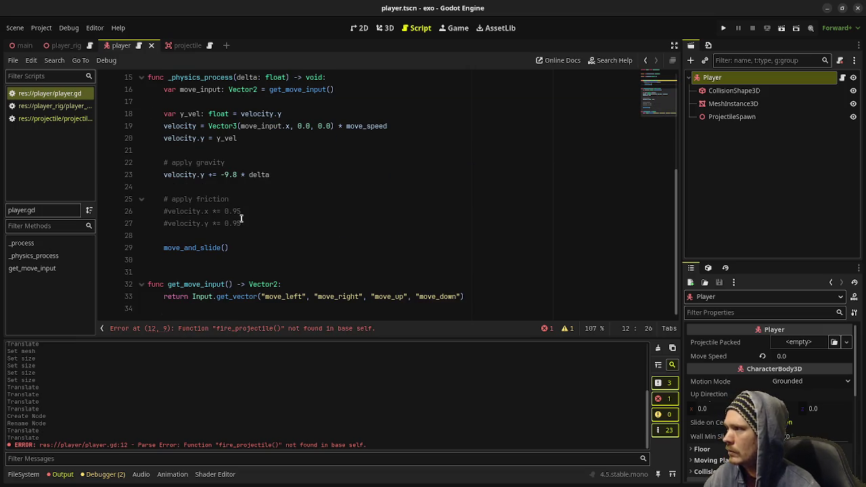
left_click(215, 312)
key("Return")
key("Return")
type("func fire_projec")
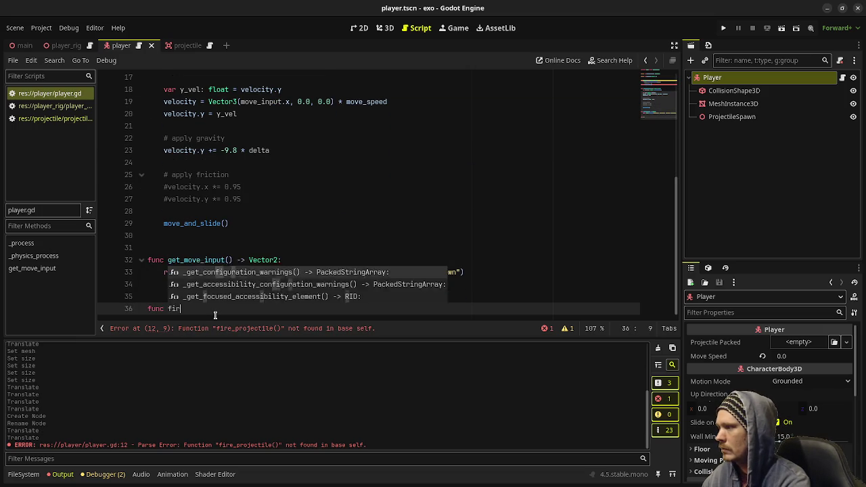
type("tile() -> ")
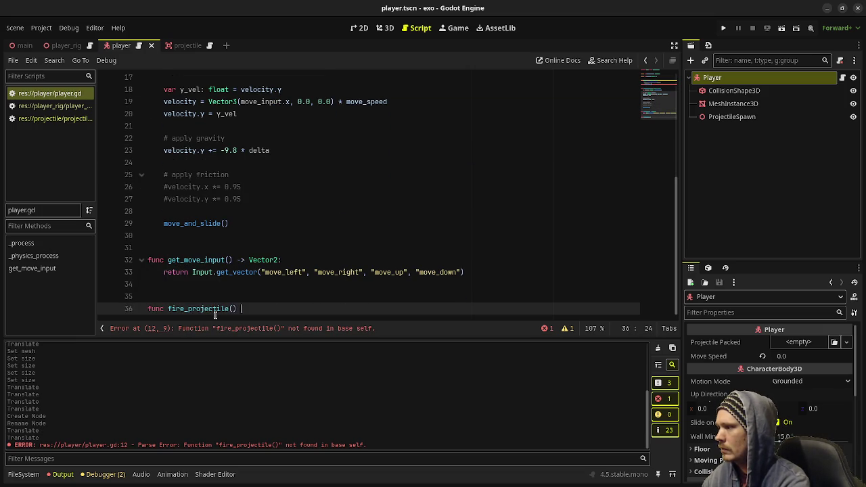
type("void:")
key("Return")
type("pass")
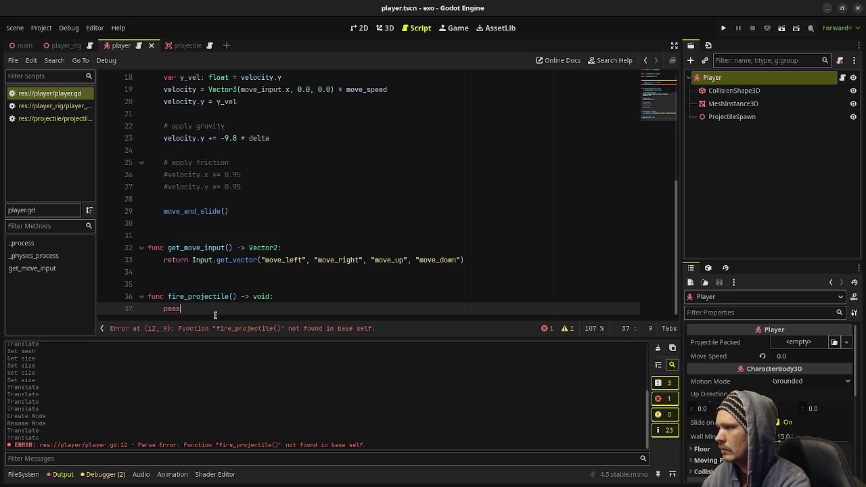
key("ctrl+shift+Left")
Replace pass with 'var projectile_inst: Projectile = projectile_packed.instantiate()' in fire_projectile
key("BackSpace")
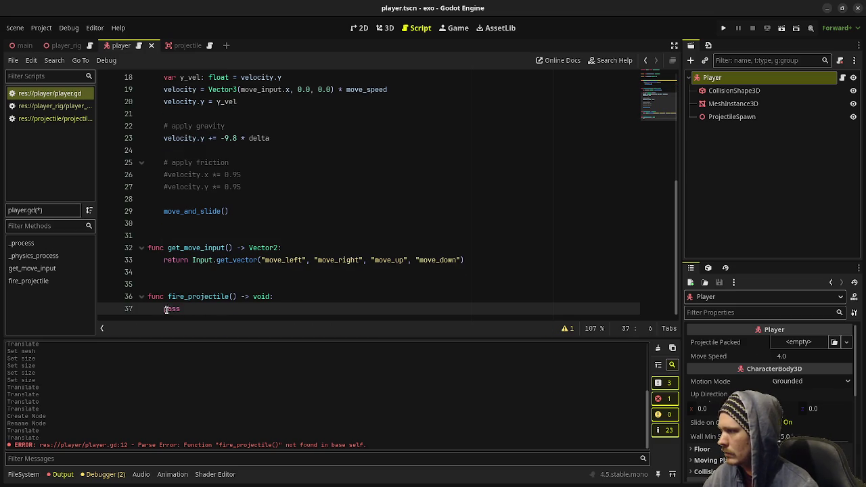
type("varprojectile_")
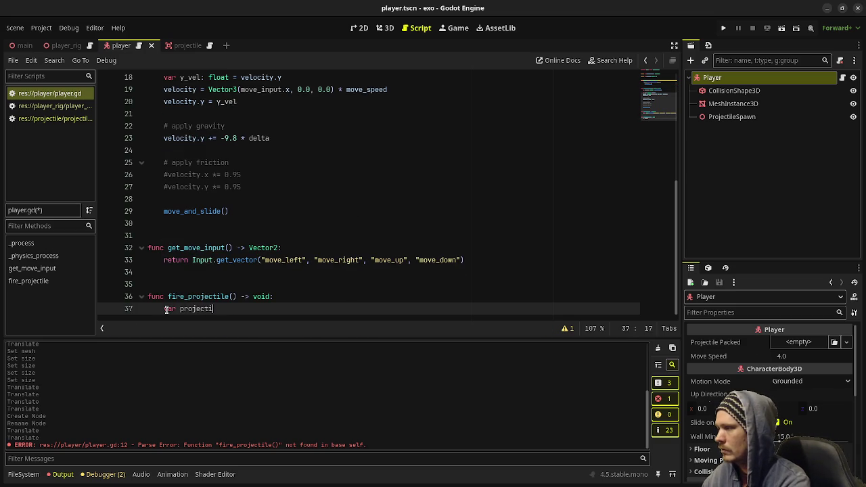
type("inst:")
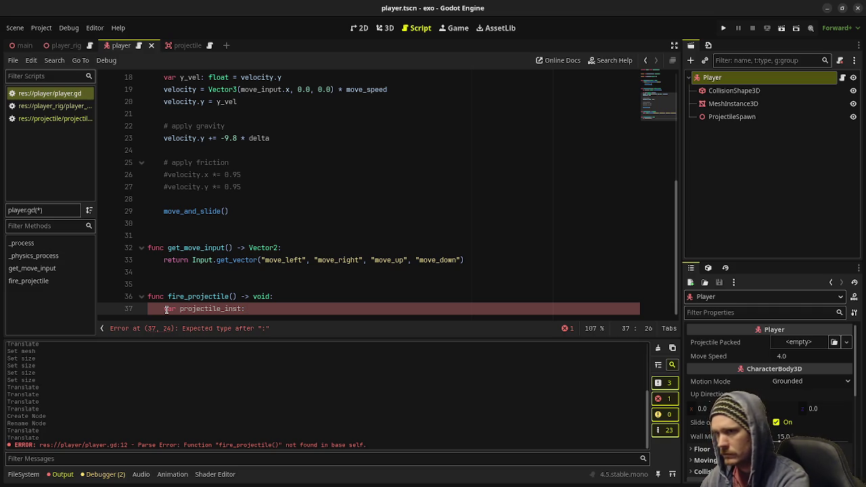
type("Projectile")
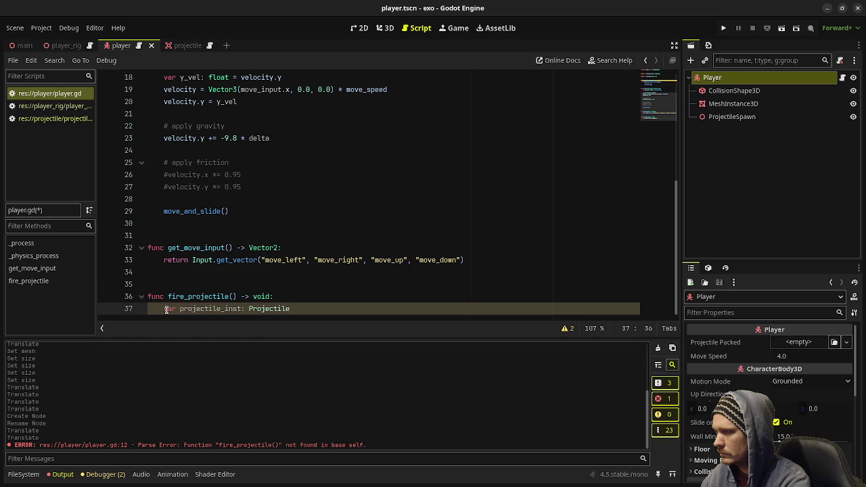
key("ctrl+s")
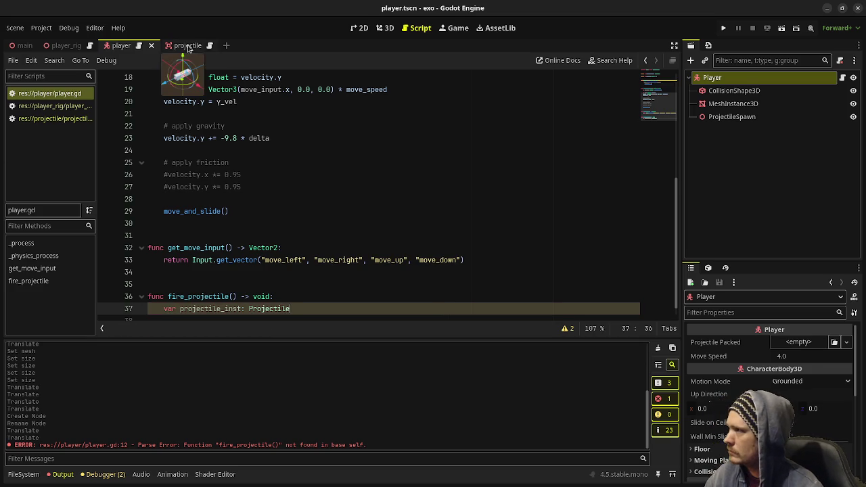
left_click(191, 46)
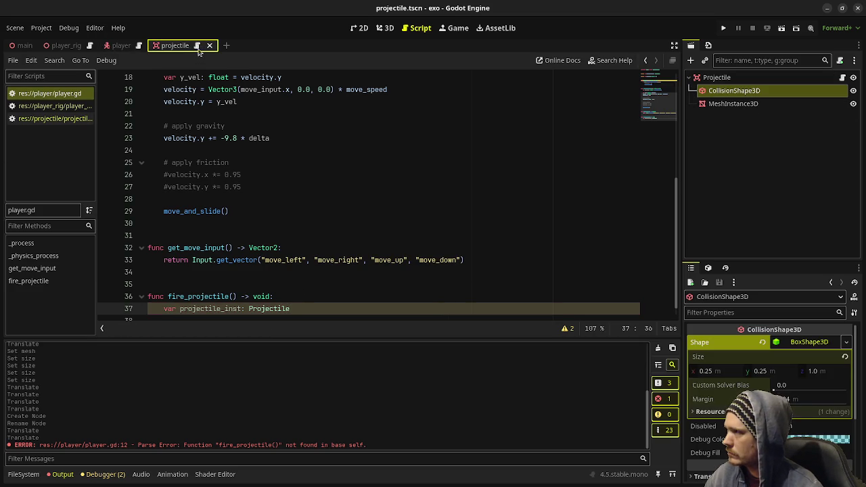
left_click(298, 308)
type("proj")
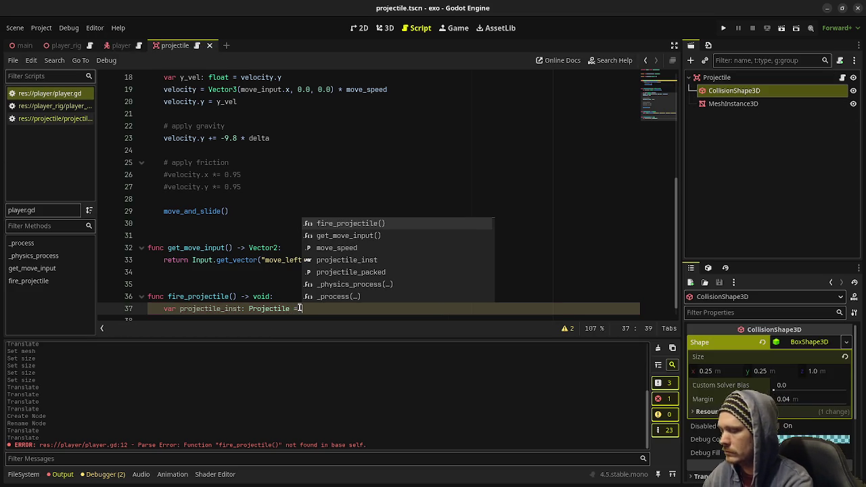
key("Down")
key("Return")
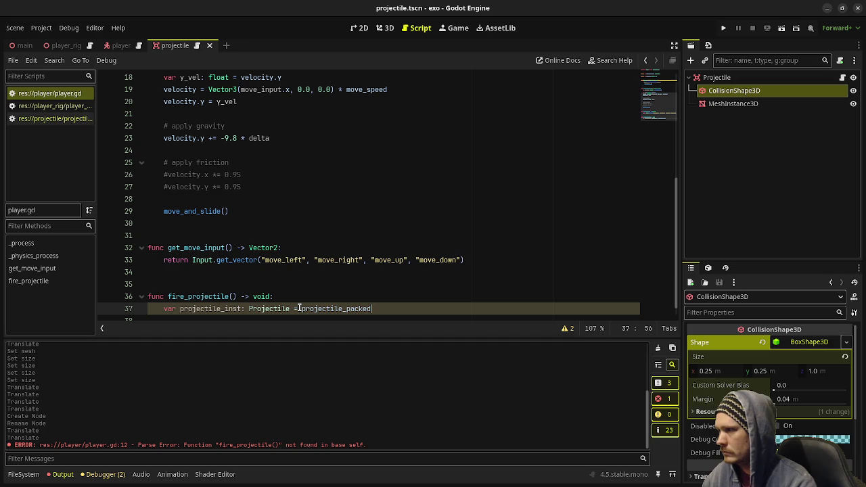
type(".inst")
key("Return")
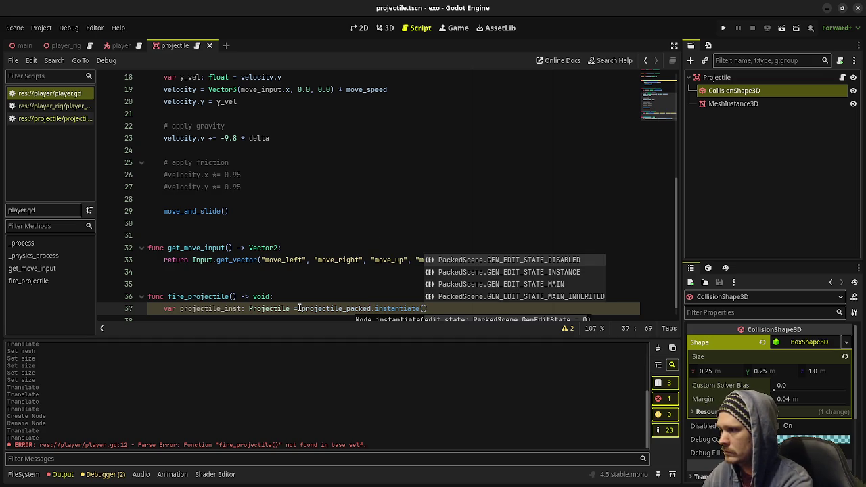
type(")")
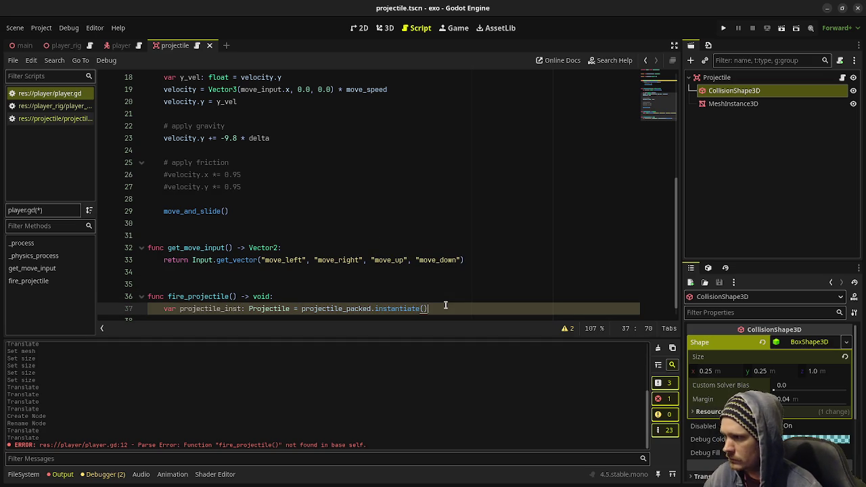
key("Return")
Start the next line as 'projectile_inst.global_position ='
type("projec")
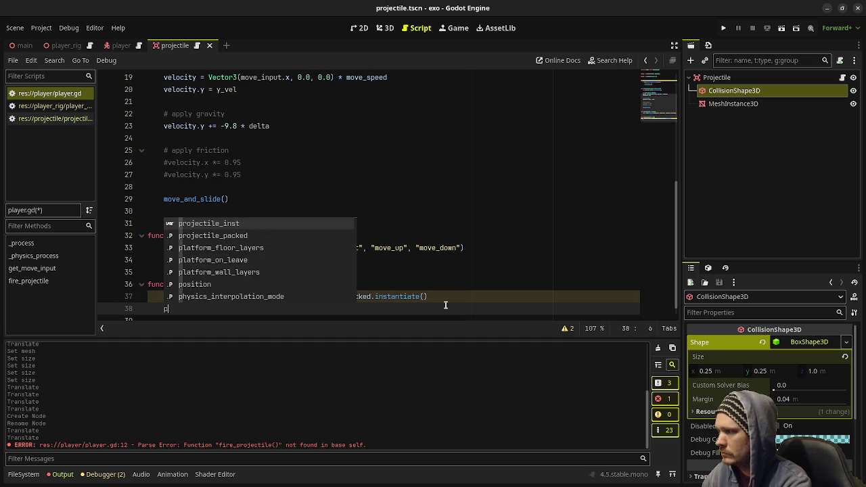
type("tile_")
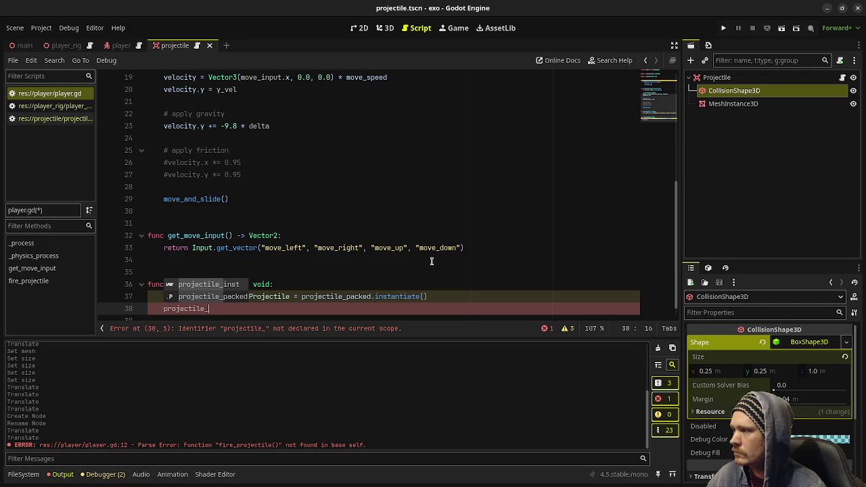
left_click(404, 272)
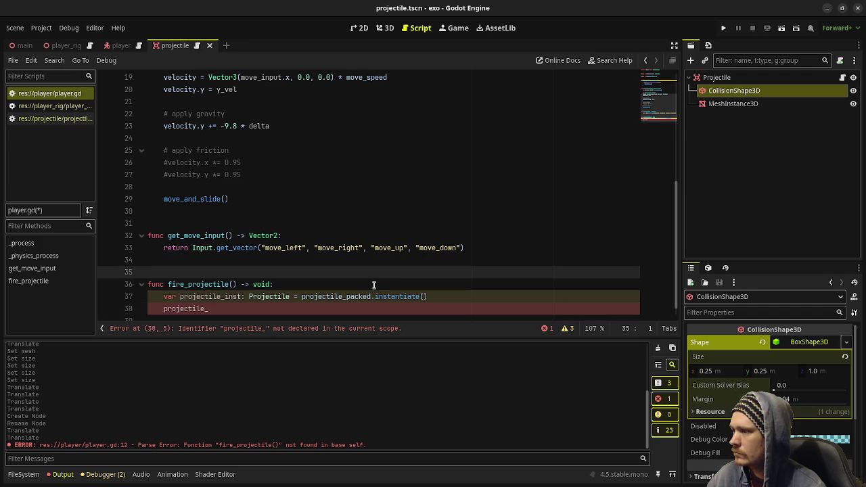
left_click(226, 312)
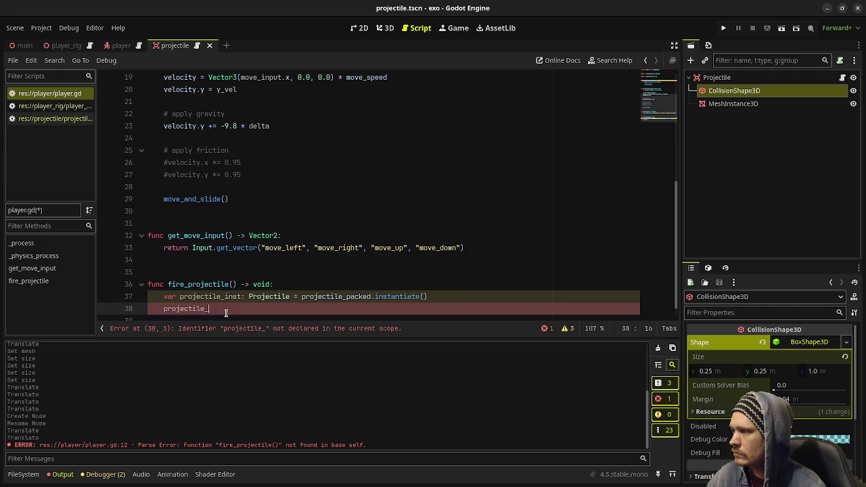
type("inst")
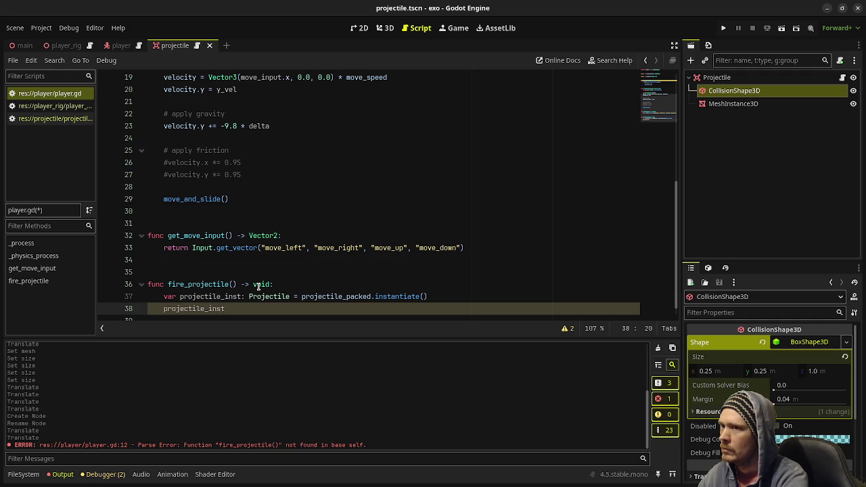
type(".global_posi")
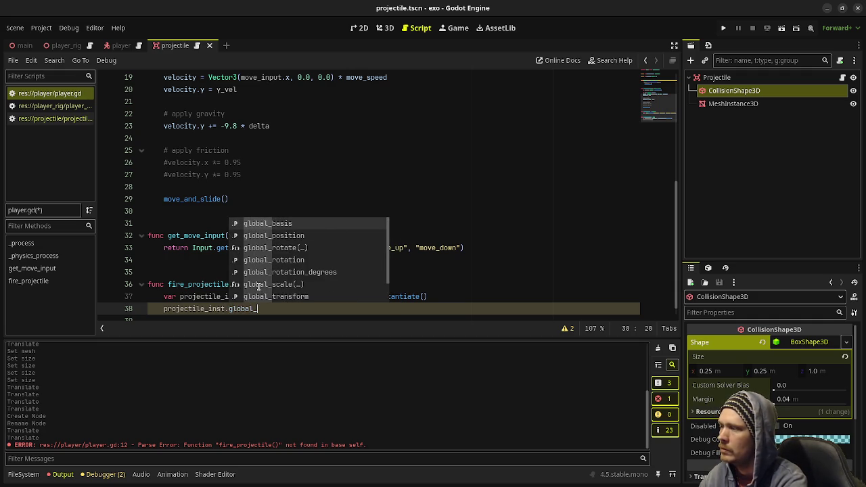
type("tion =")
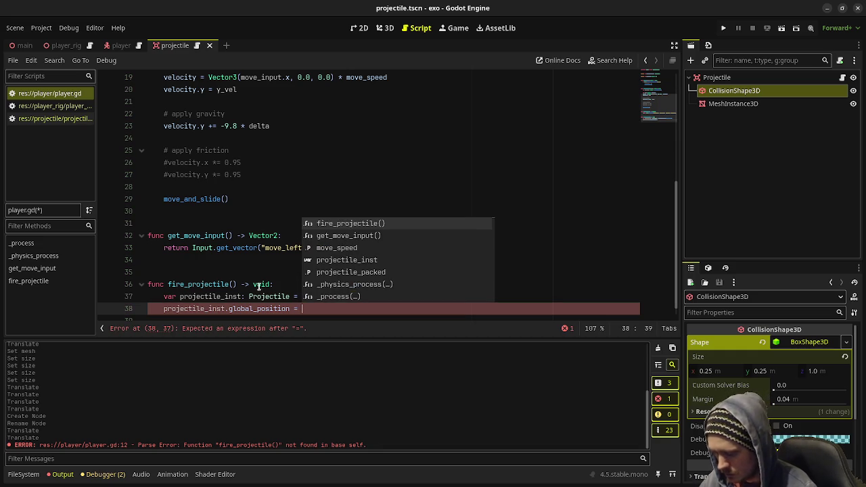
In player.gd, set projectile_inst.global_position to $ProjectileSpawn.global_position on line 38
left_click(135, 46)
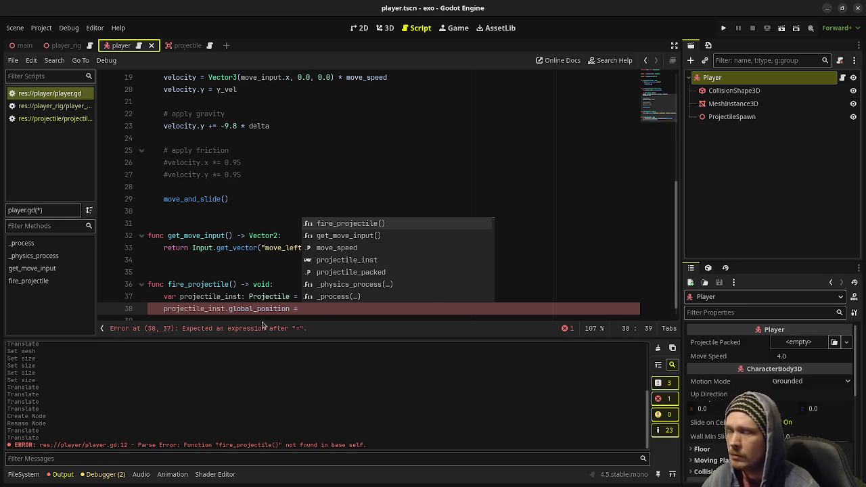
scroll(326, 315, "down", 1)
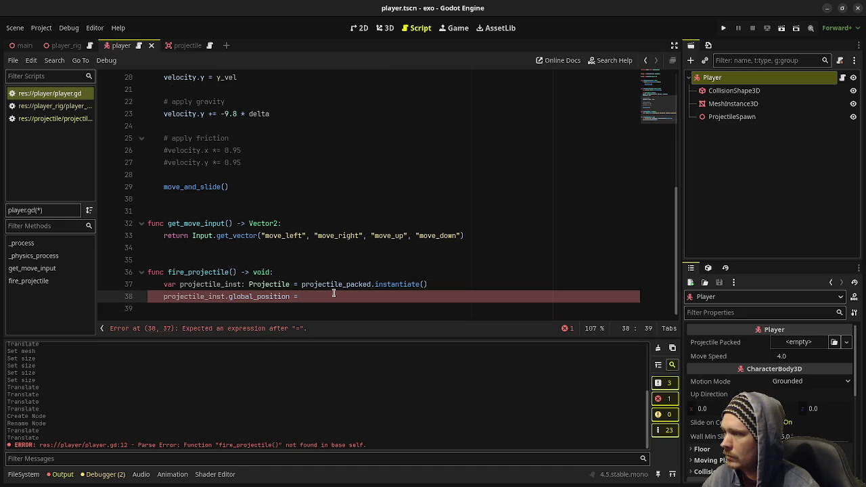
type("$Pro")
key("Return")
type(".")
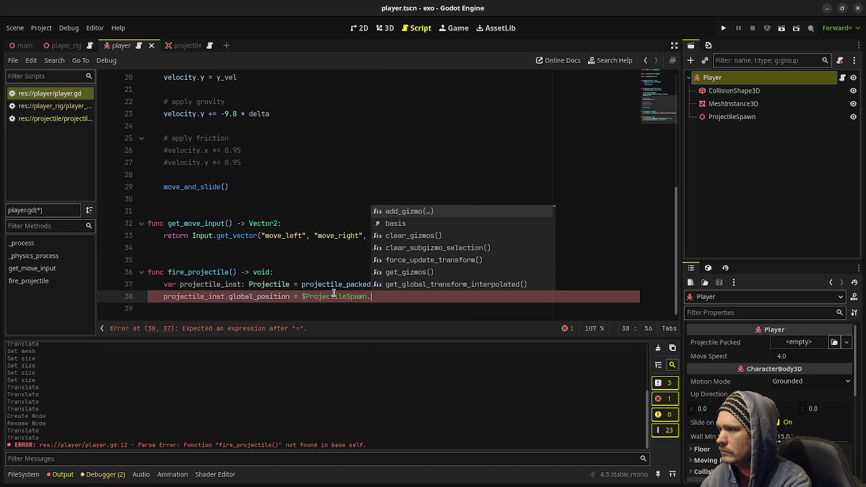
type("global_positio")
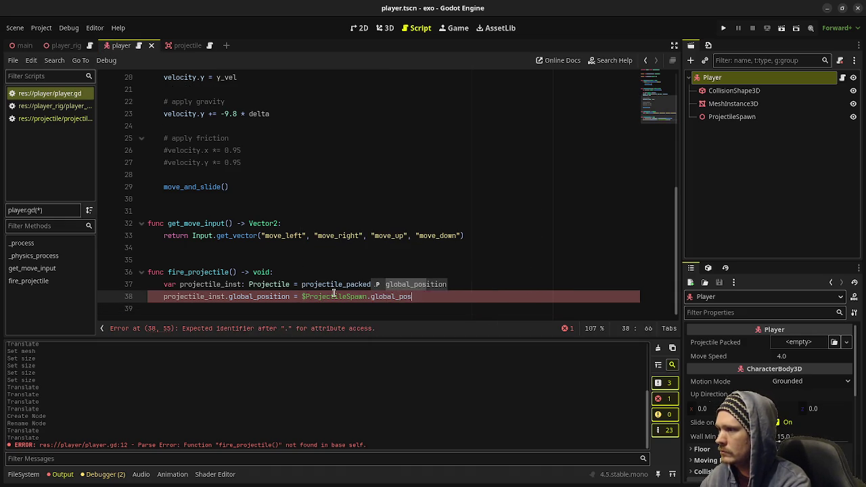
key("Return")
key("Return")
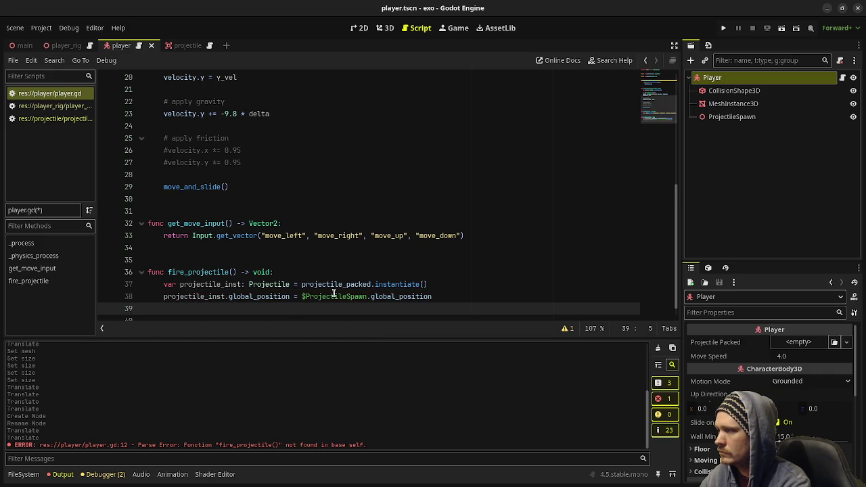
Add get_parent().add_child(projectile_inst) on line 39 and save player.gd
type("get_paren")
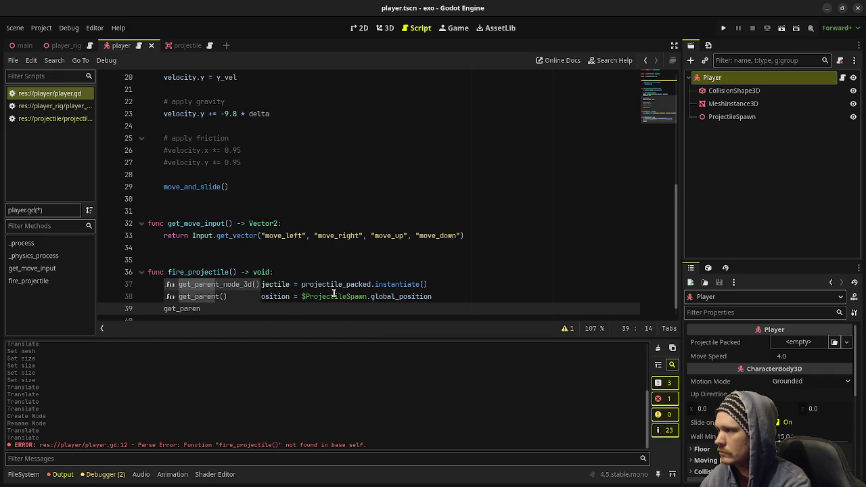
key("Down")
key("Return")
type(".add")
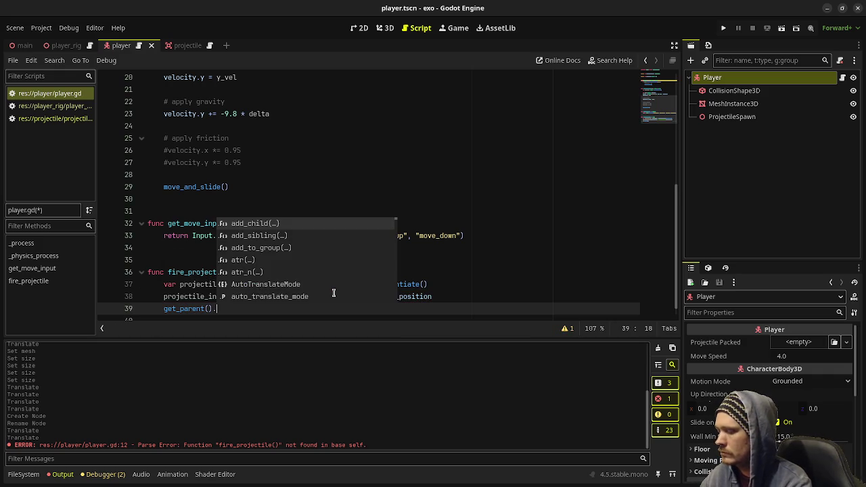
type("_chi")
key("Return")
type("project")
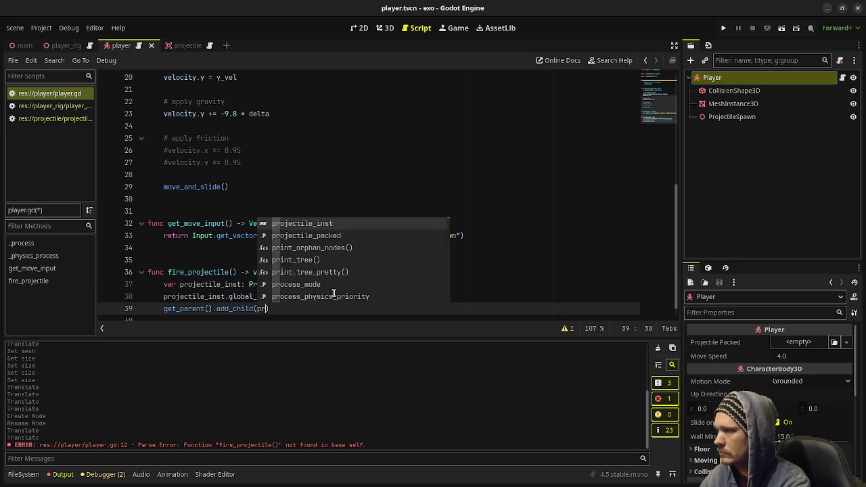
type("ile_")
key("Return")
key("ctrl+s")
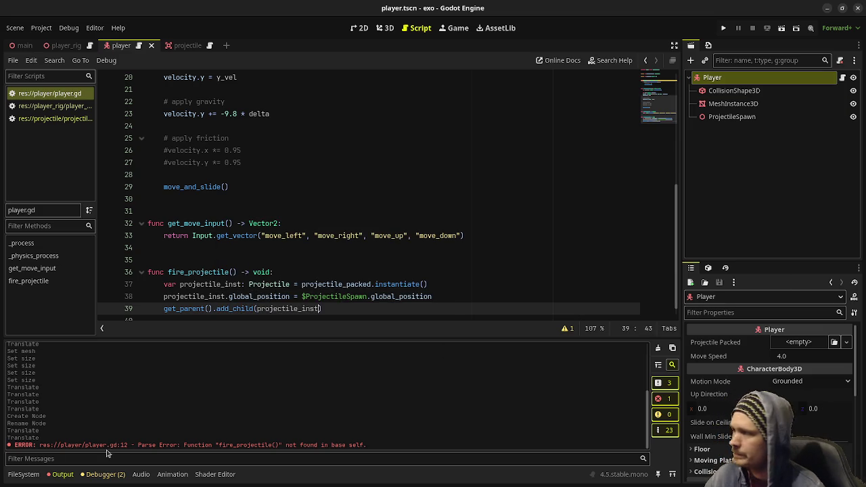
Assign projectile/projectile.tscn to the player's Projectile Packed property and save the scene
left_click(22, 474)
left_click(148, 421)
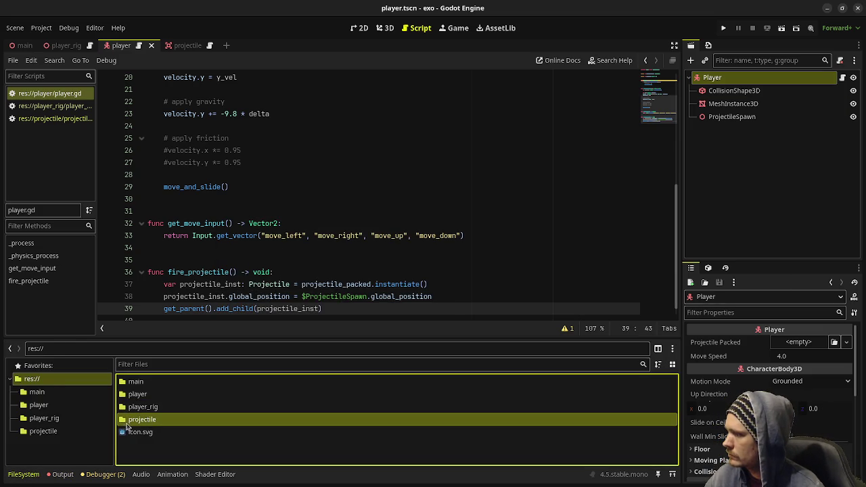
double_click(125, 421)
left_click_drag(147, 406, 806, 343)
key("ctrl+s")
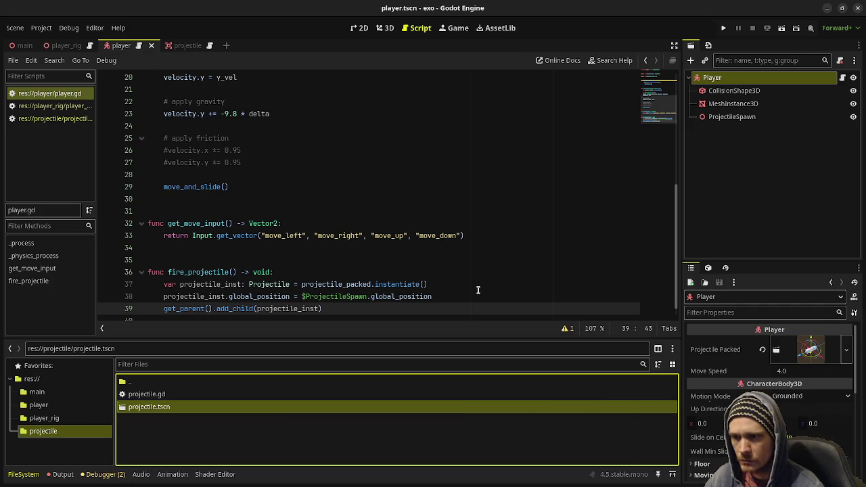
Run the project and fire a rapid stream of box projectiles from the capsule
mouse_move(396, 303)
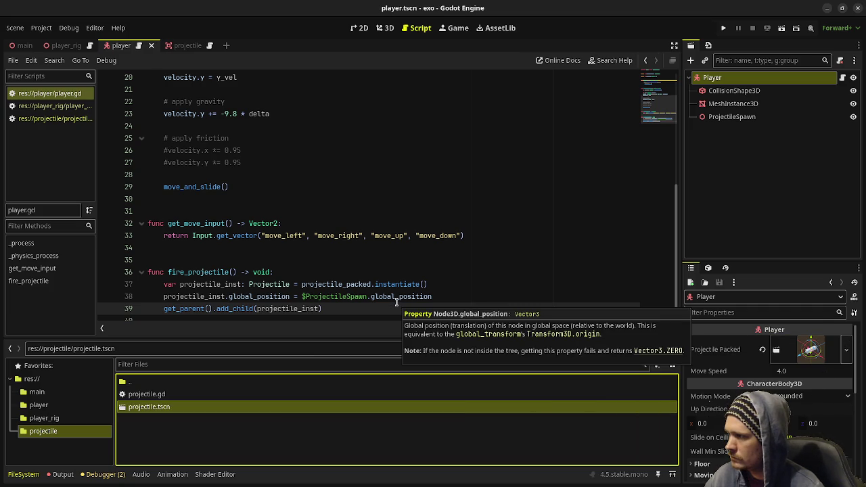
key("F5")
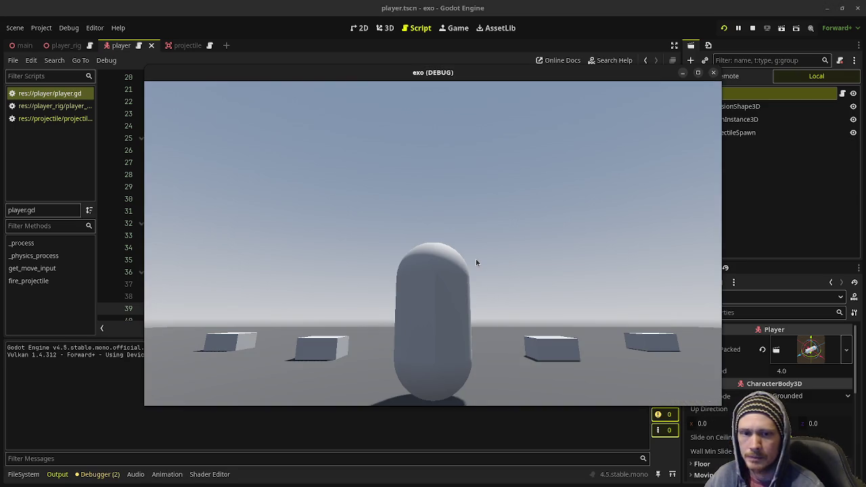
key("a")
left_click(524, 267)
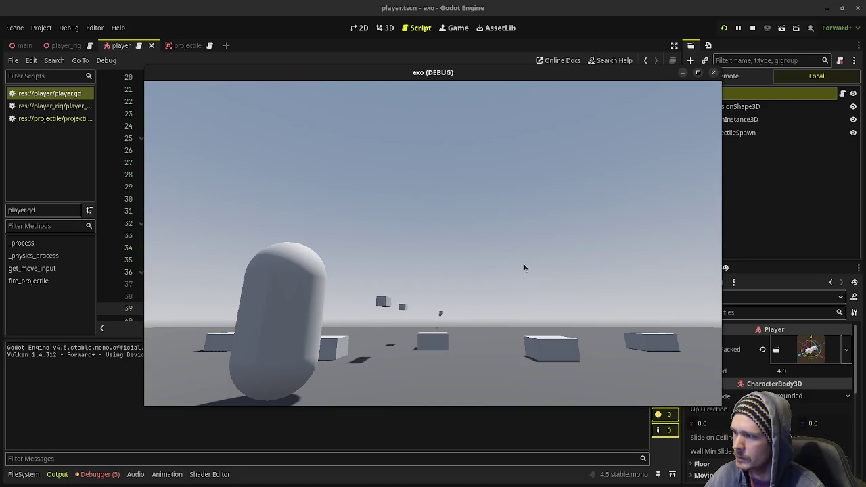
left_click(524, 268)
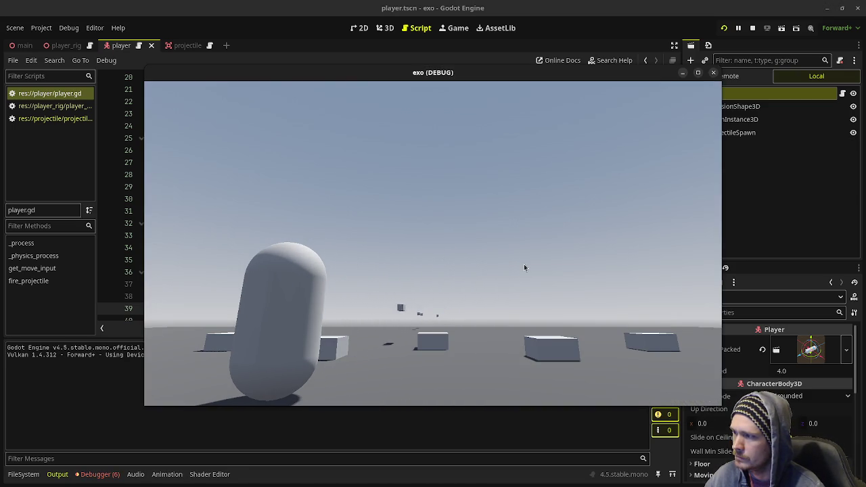
left_click(523, 267)
left_click(524, 267)
left_click(524, 267)
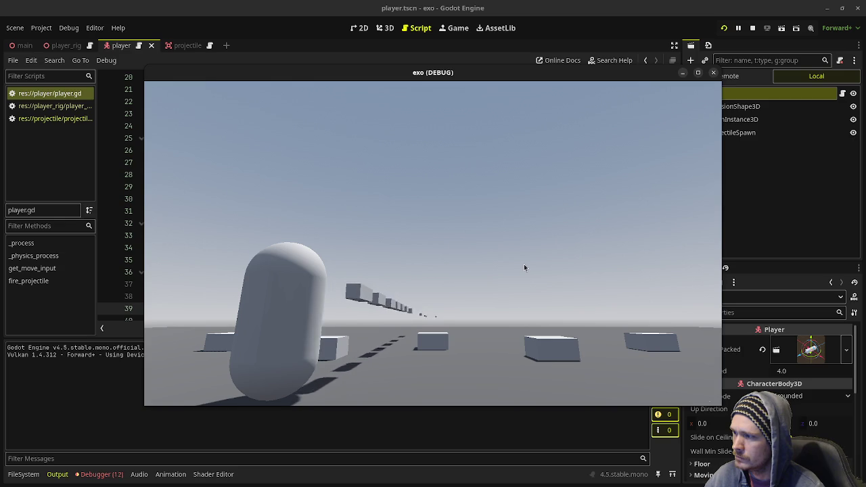
left_click(523, 268)
left_click(524, 267)
left_click(524, 268)
left_click(524, 267)
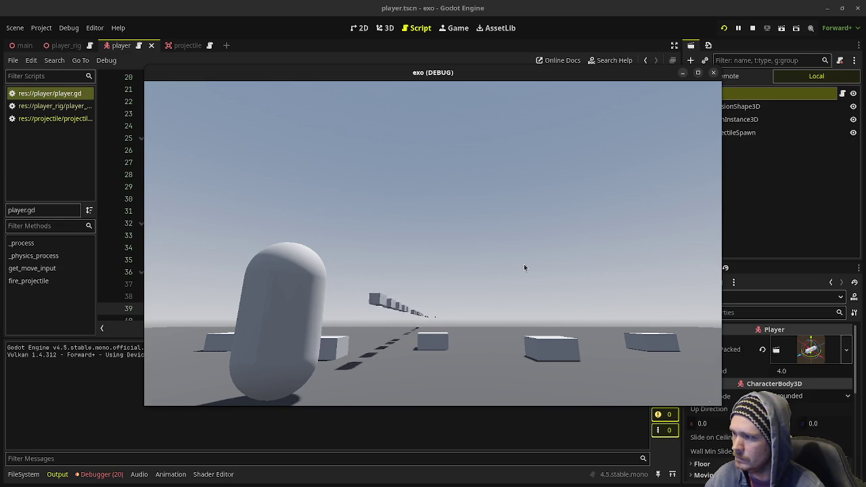
left_click(524, 268)
left_click(523, 268)
Fire more projectiles while strafing the capsule left and right, then stop the game
key("d")
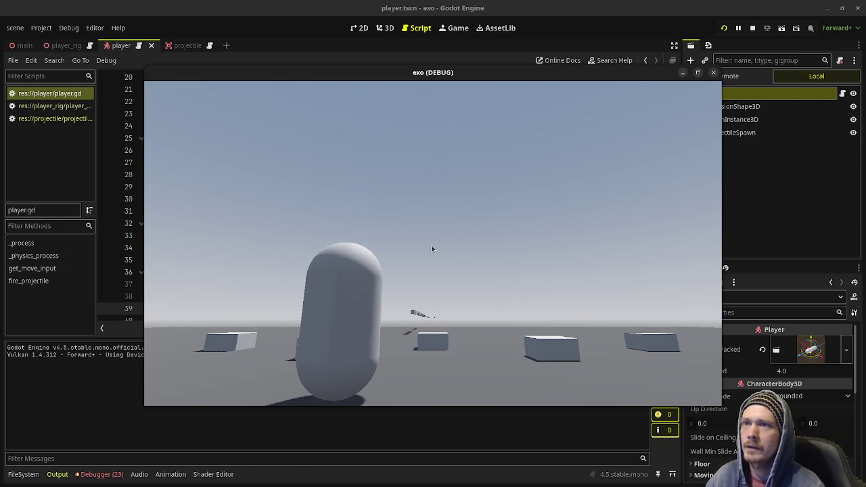
key("a")
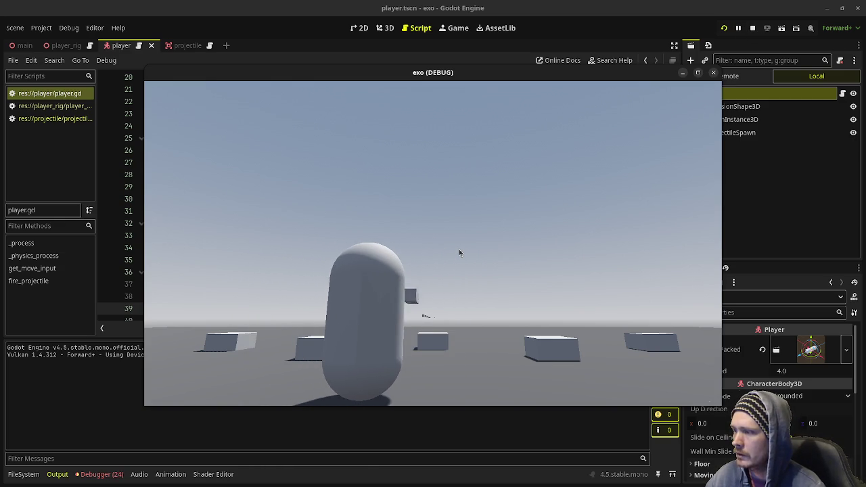
left_click(459, 251)
left_click(474, 181)
left_click(475, 181)
left_click(474, 182)
left_click(474, 181)
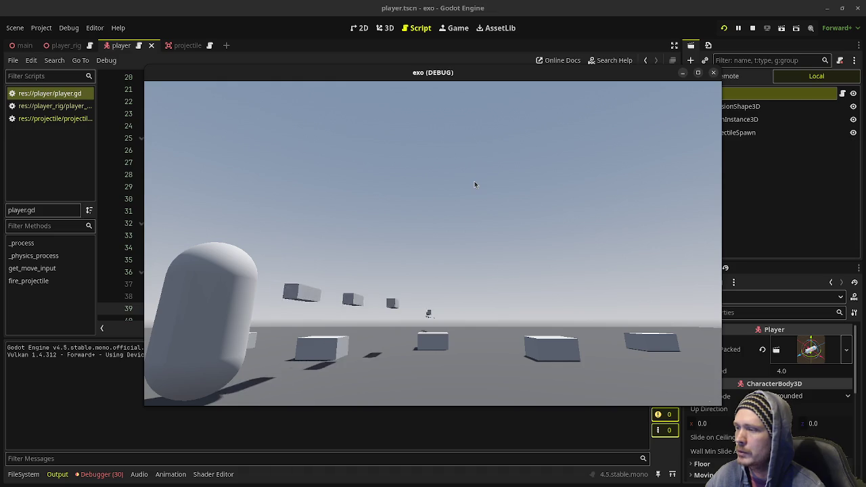
key("d")
key("a")
left_click(476, 273)
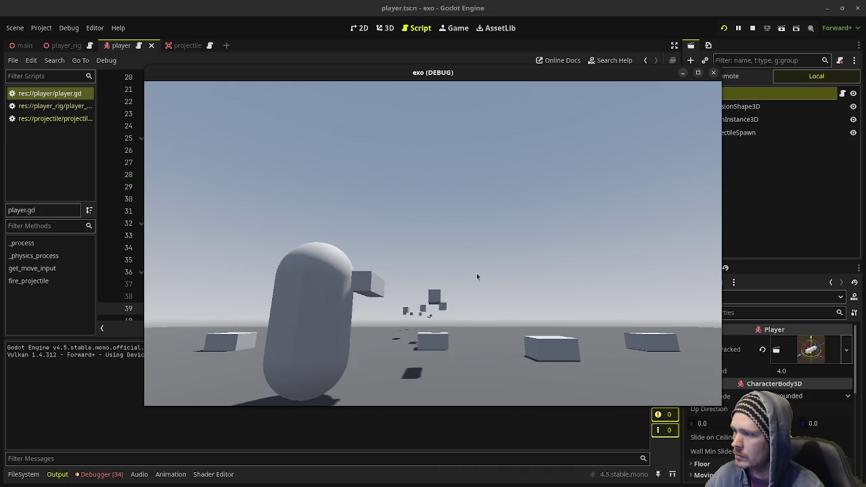
key("d")
key("a")
left_click(476, 273)
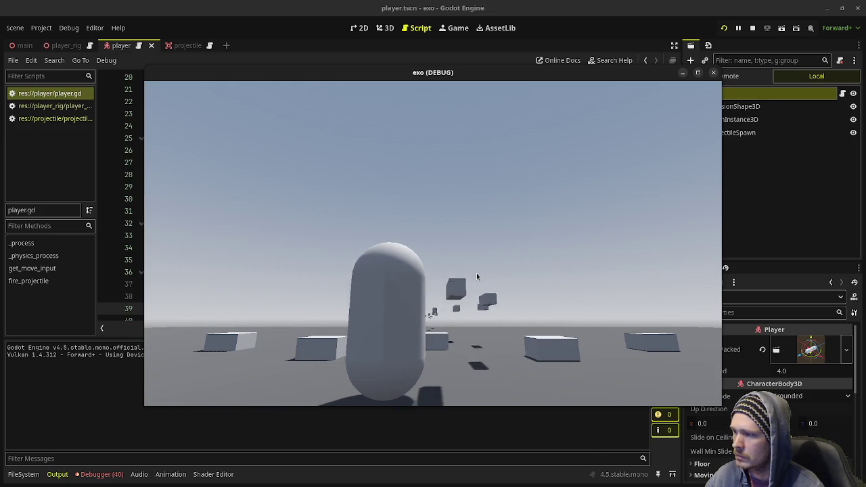
left_click(476, 273)
left_click(753, 28)
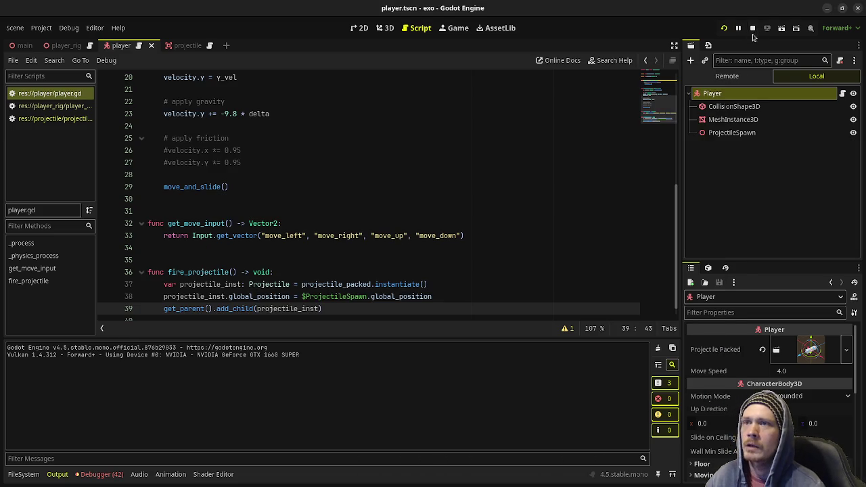
Save, then change the speed value on line 5 of projectile.gd to 15
key("ctrl+s")
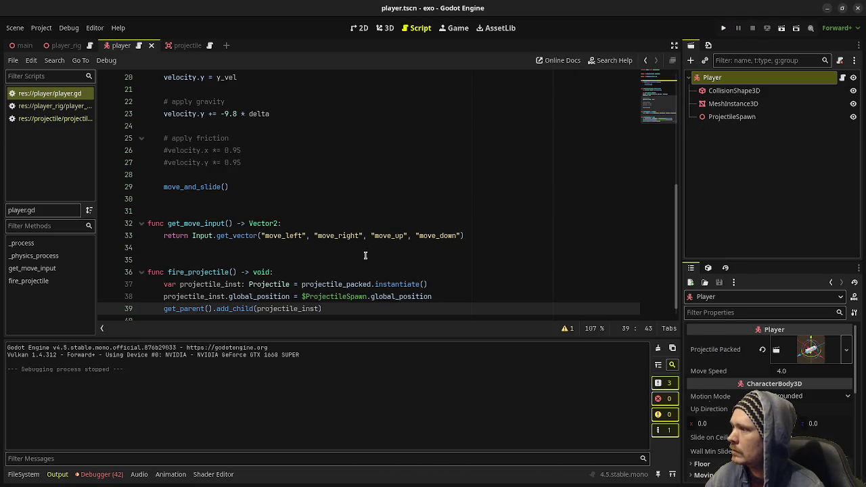
scroll(377, 250, "up", 3)
scroll(387, 246, "up", 1)
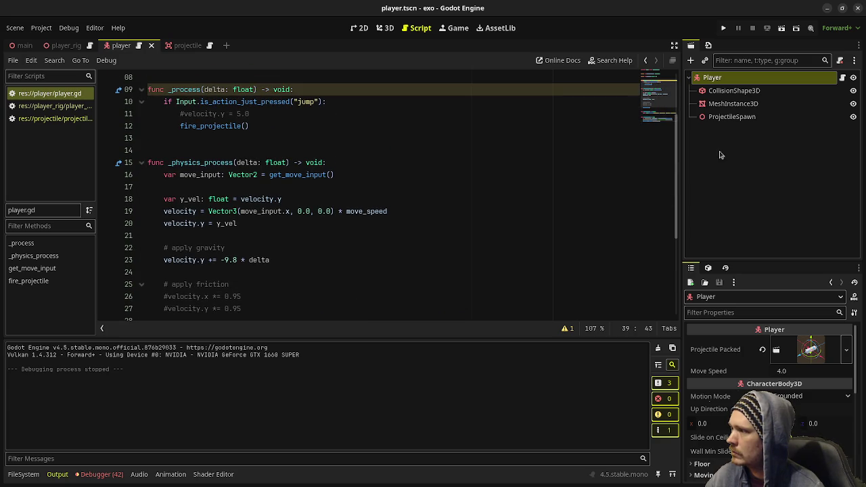
left_click(175, 46)
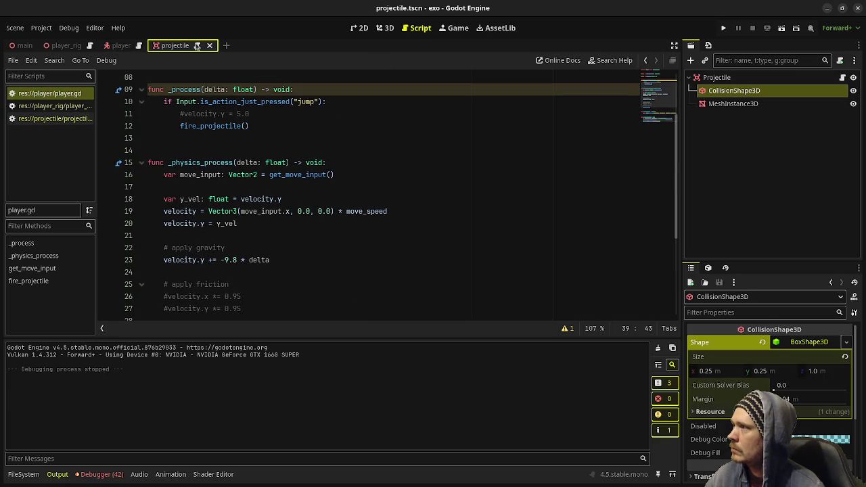
left_click(197, 45)
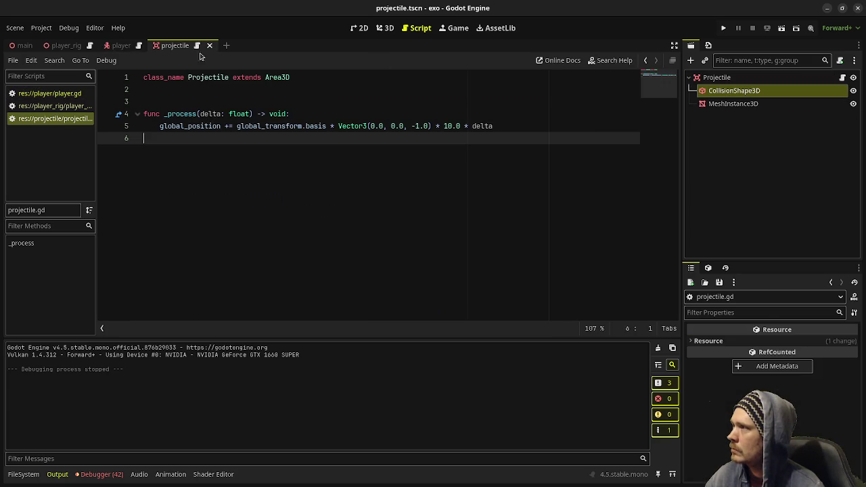
left_click(446, 126)
type("5")
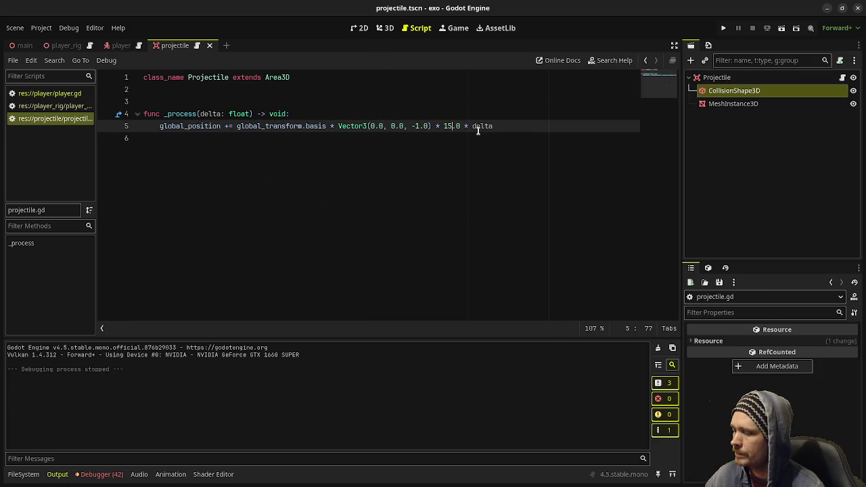
Run the game and test-fire projectiles at speed 15, then stop it
left_click(723, 28)
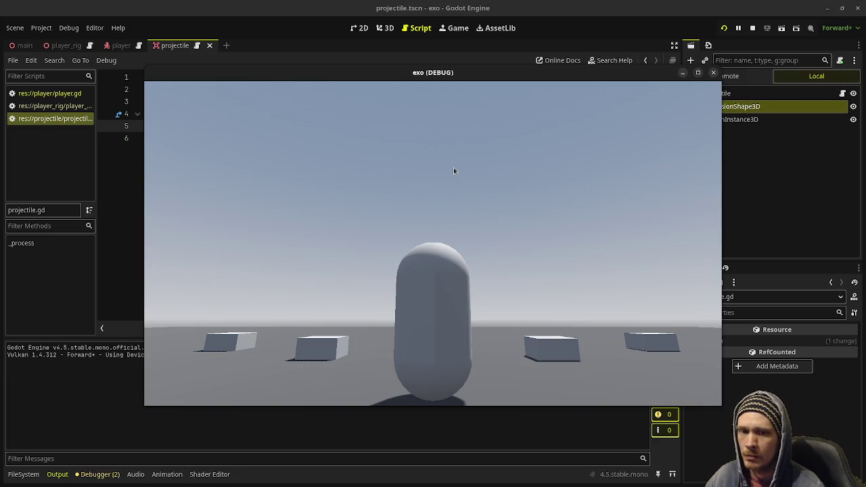
key("a")
left_click(452, 210)
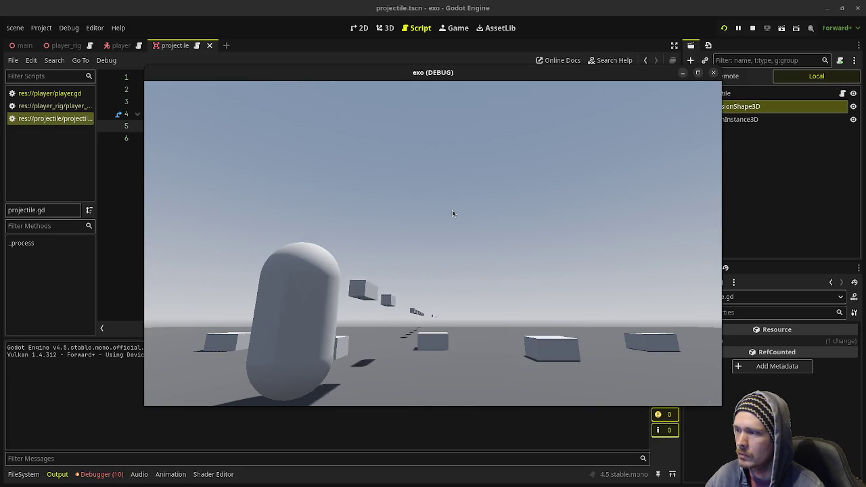
left_click(452, 209)
key("F8")
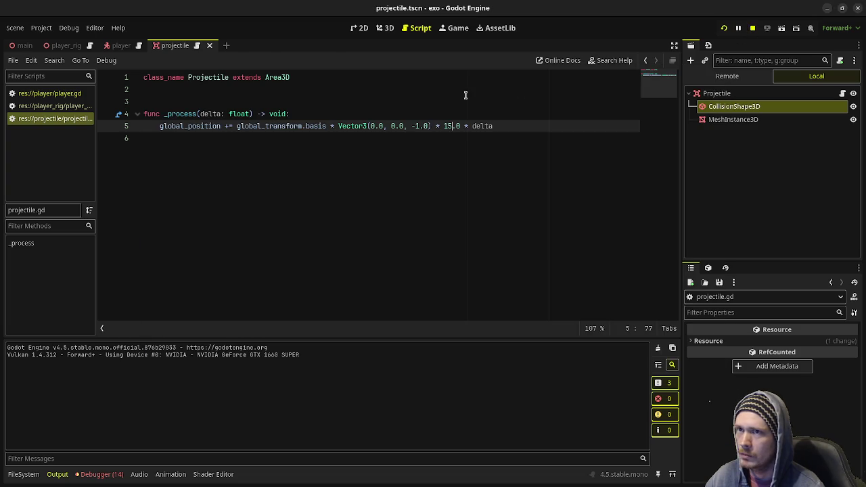
Change the speed to 20 and test-fire projectiles in a new run
type("20")
key("F5")
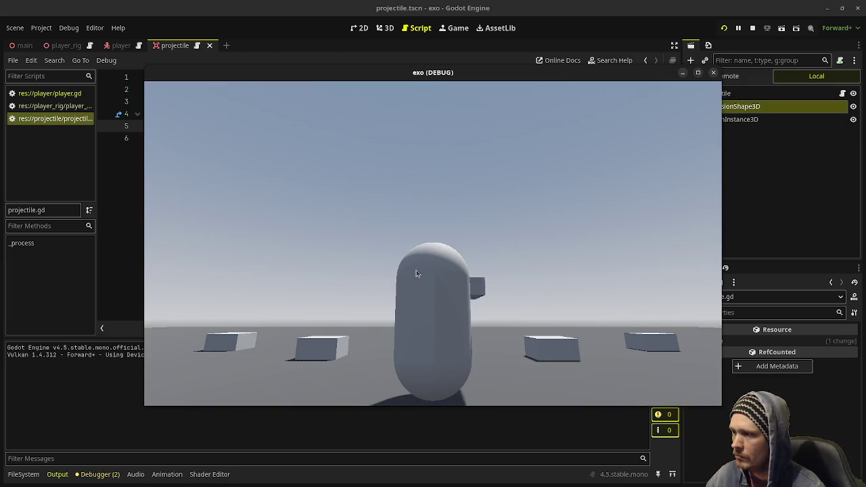
left_click(417, 273)
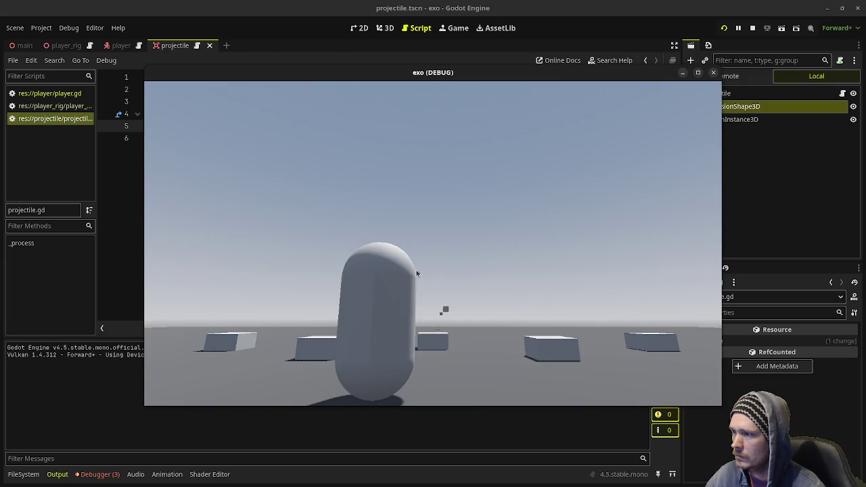
left_click(417, 272)
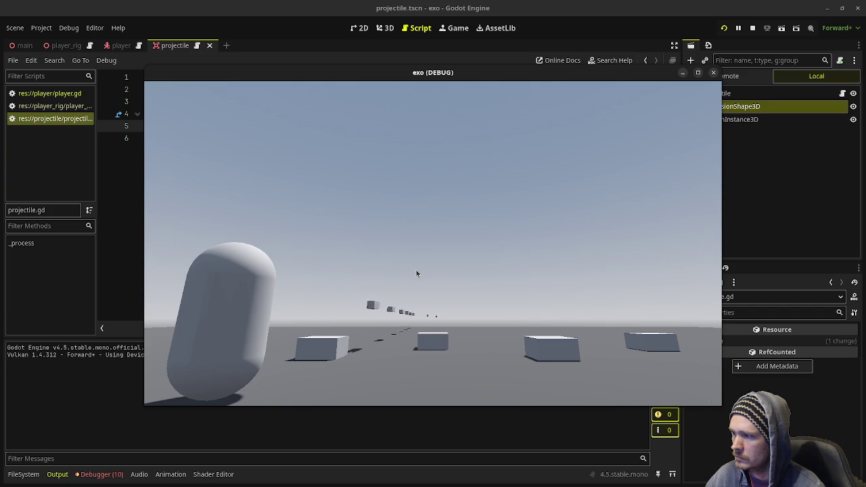
Move the game window aside, change the speed to 25, and rerun
right_click(492, 77)
left_click(505, 90)
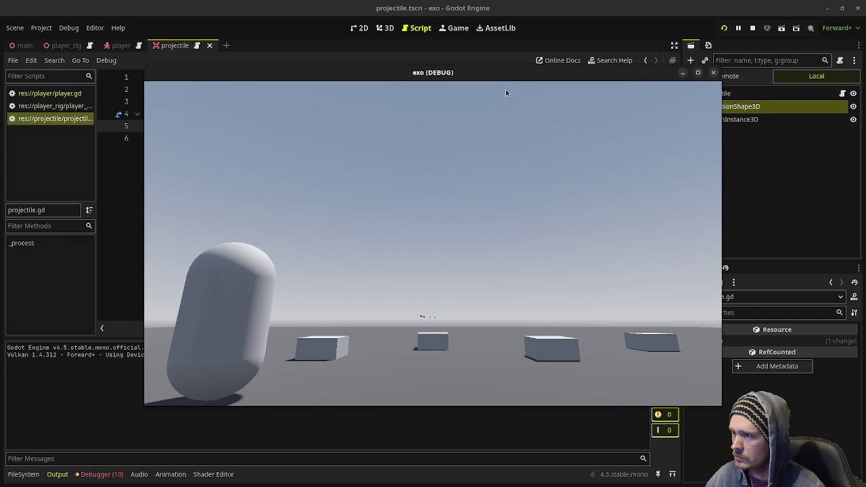
mouse_move(509, 152)
left_mouse_down()
mouse_move(499, 232)
mouse_move(497, 224)
left_mouse_up()
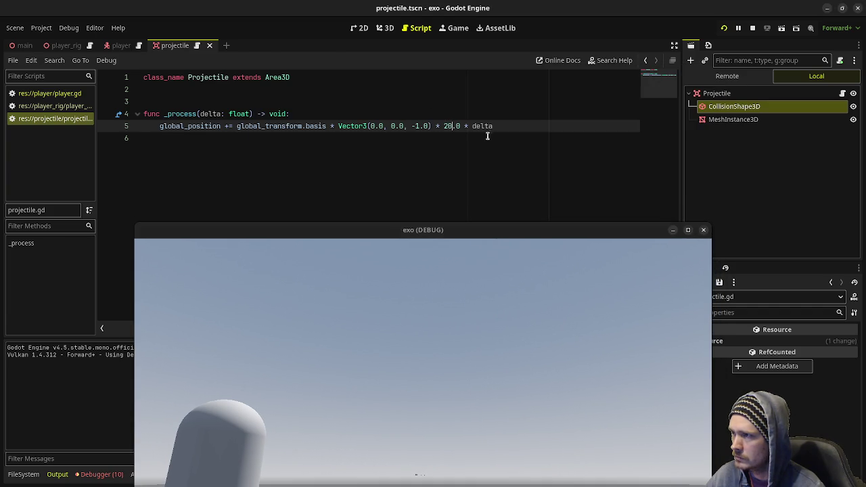
key("BackSpace")
type("5")
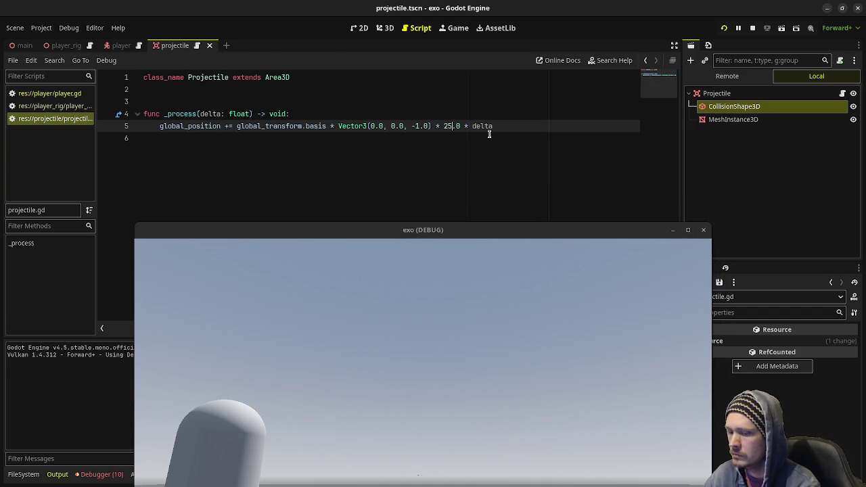
key("F5")
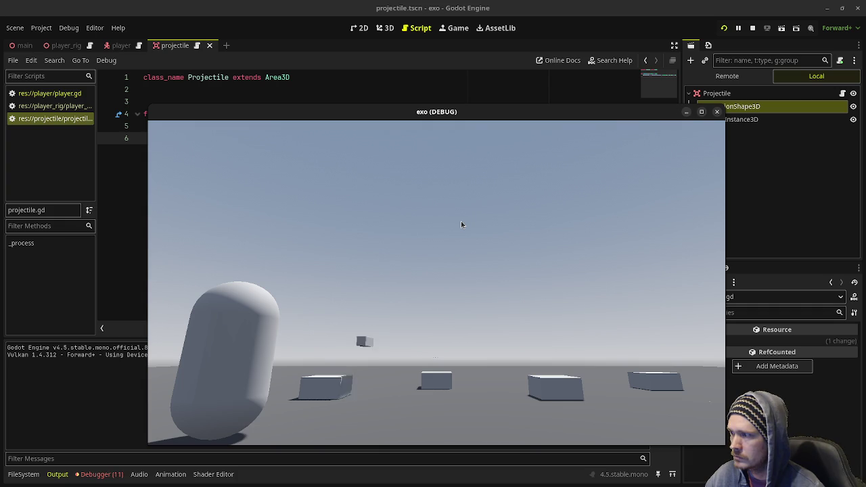
Set the speed to 30, test-fire projectiles, and stop the game
left_click_drag(461, 112, 464, 154)
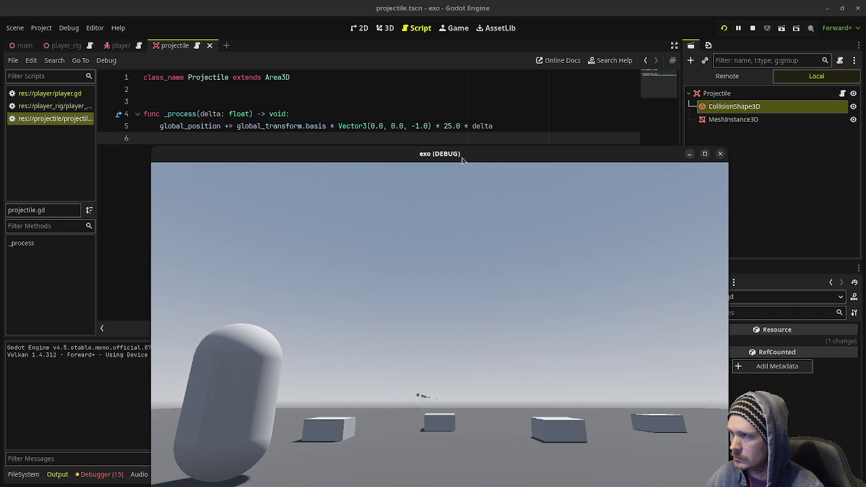
left_click(449, 124)
key("BackSpace")
key("BackSpace")
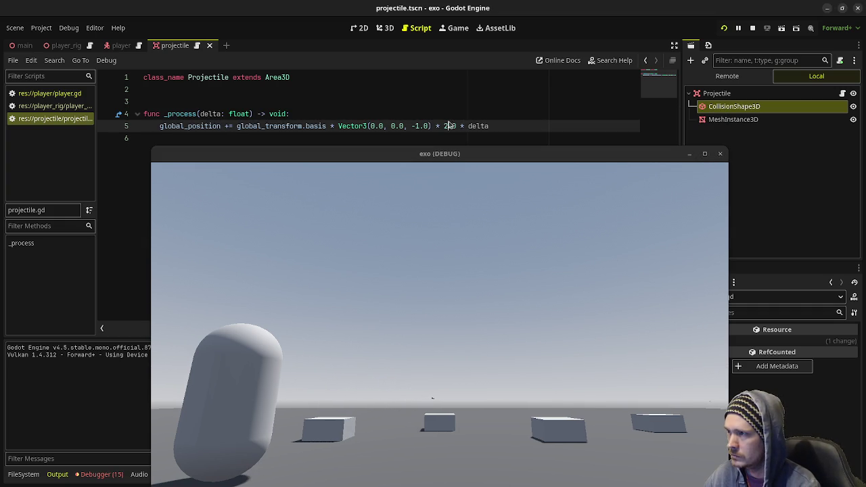
type("30")
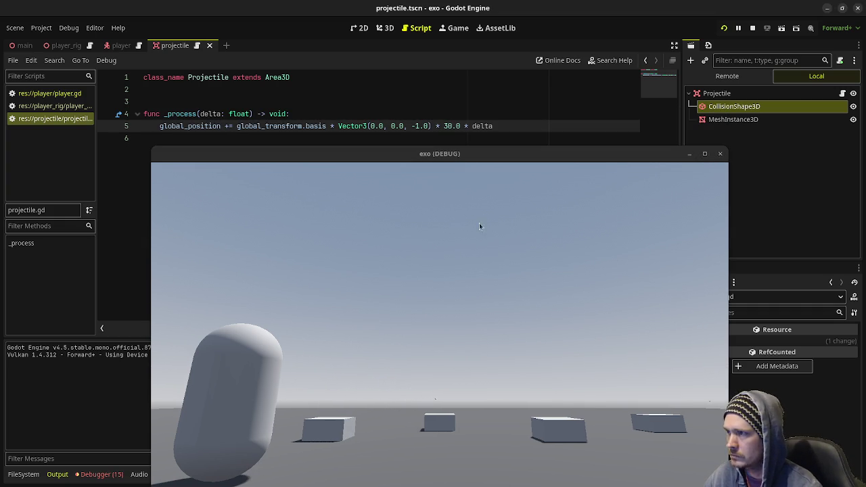
left_click(481, 241)
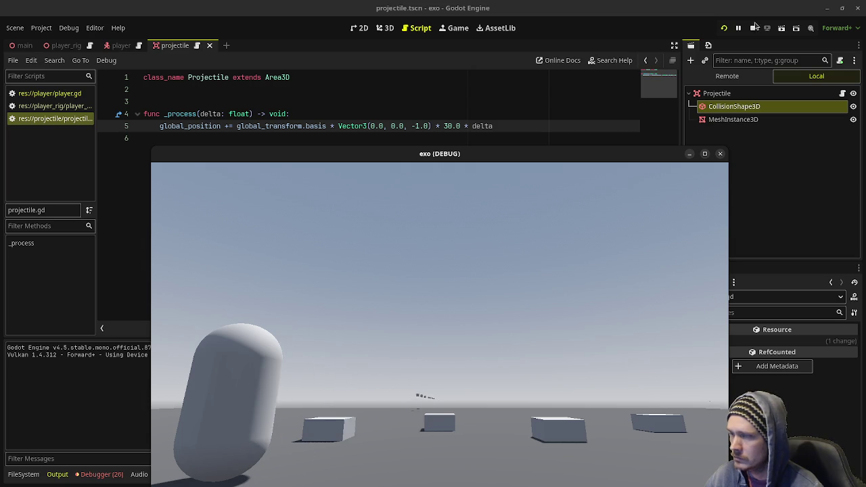
key("F8")
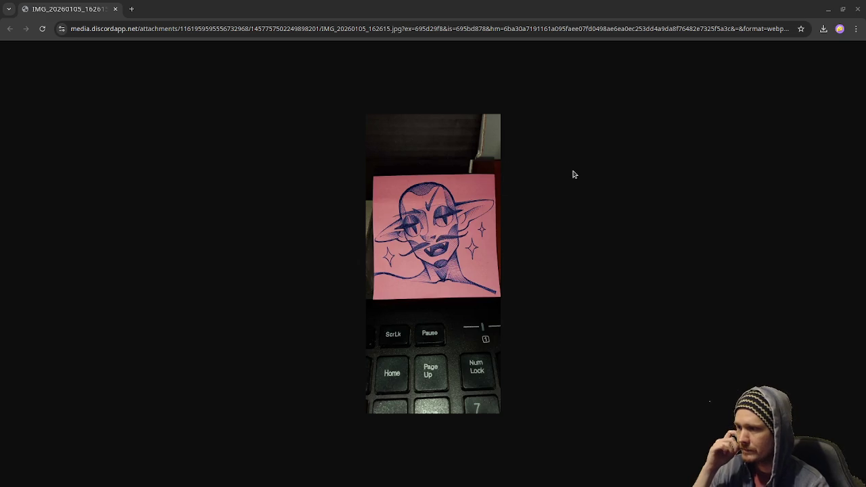
left_click(115, 9)
left_click(381, 169)
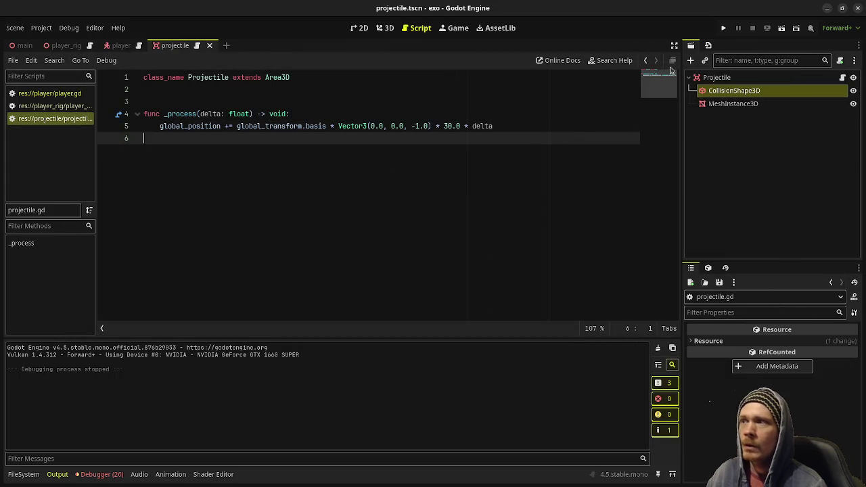
Minimize the exo editor to reveal quick_test's main.tscn with PlayerRig, Player and StaticBody3D
left_click(828, 9)
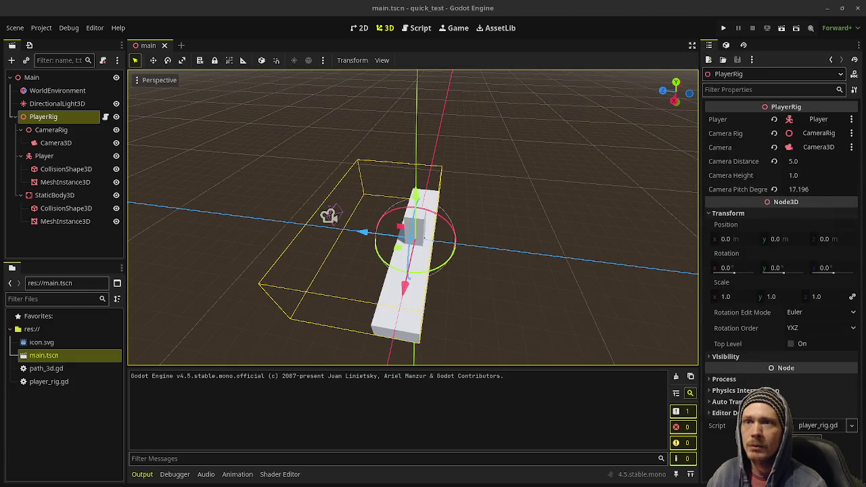